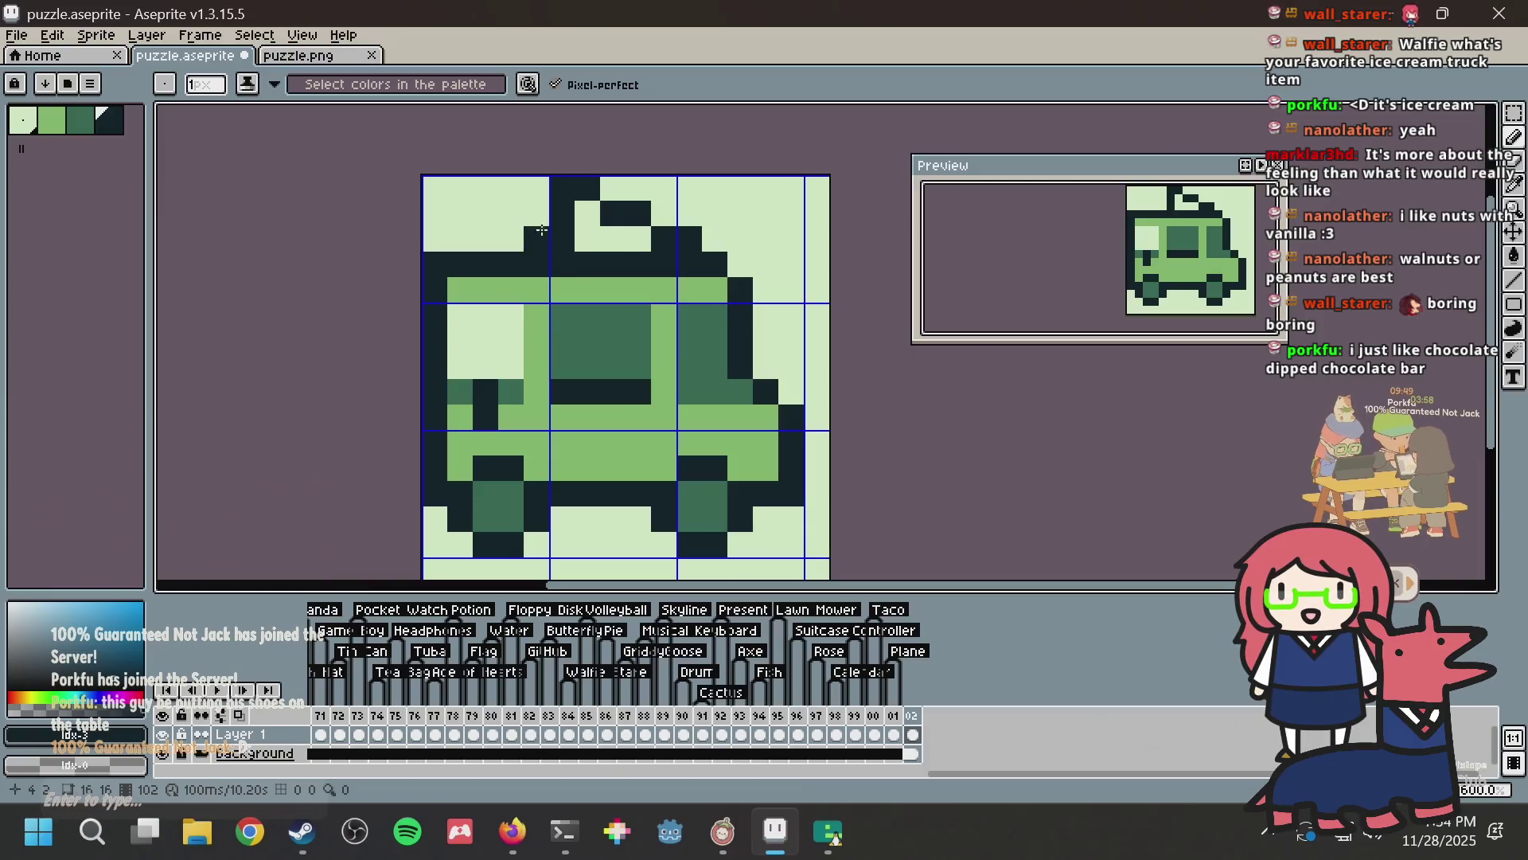
# Step: Erase the old rooftop piece and touch up the dark pixels along the top row
pyautogui.click(535, 188)
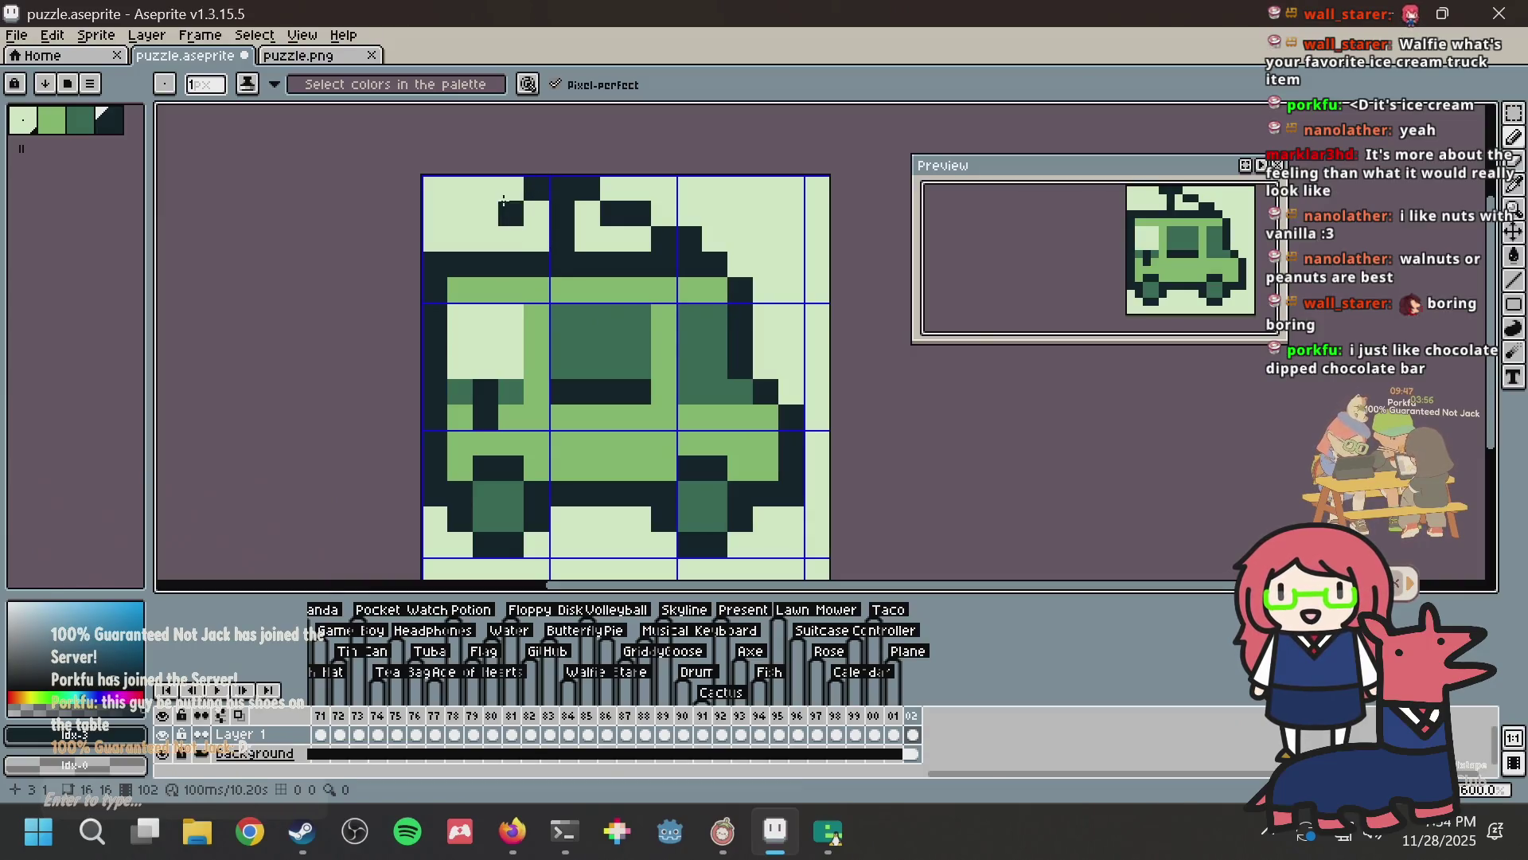
pyautogui.press('e')
pyautogui.moveTo(460, 238)
pyautogui.mouseDown()
pyautogui.moveTo(512, 215)
pyautogui.moveTo(460, 212)
pyautogui.moveTo(485, 208)
pyautogui.moveTo(710, 211)
pyautogui.moveTo(665, 239)
pyautogui.mouseUp()
pyautogui.press('b')
pyautogui.click(500, 195)
pyautogui.press('e')
pyautogui.press('b')
pyautogui.click(491, 230)
pyautogui.press('e')
pyautogui.press('b')
# Step: Look up the white NYC ice cream truck reference photo in the browser
pyautogui.hotkey('alt', 'Tab')
pyautogui.scroll(4, 711, 215)
pyautogui.hotkey('ctrl', 'Tab')
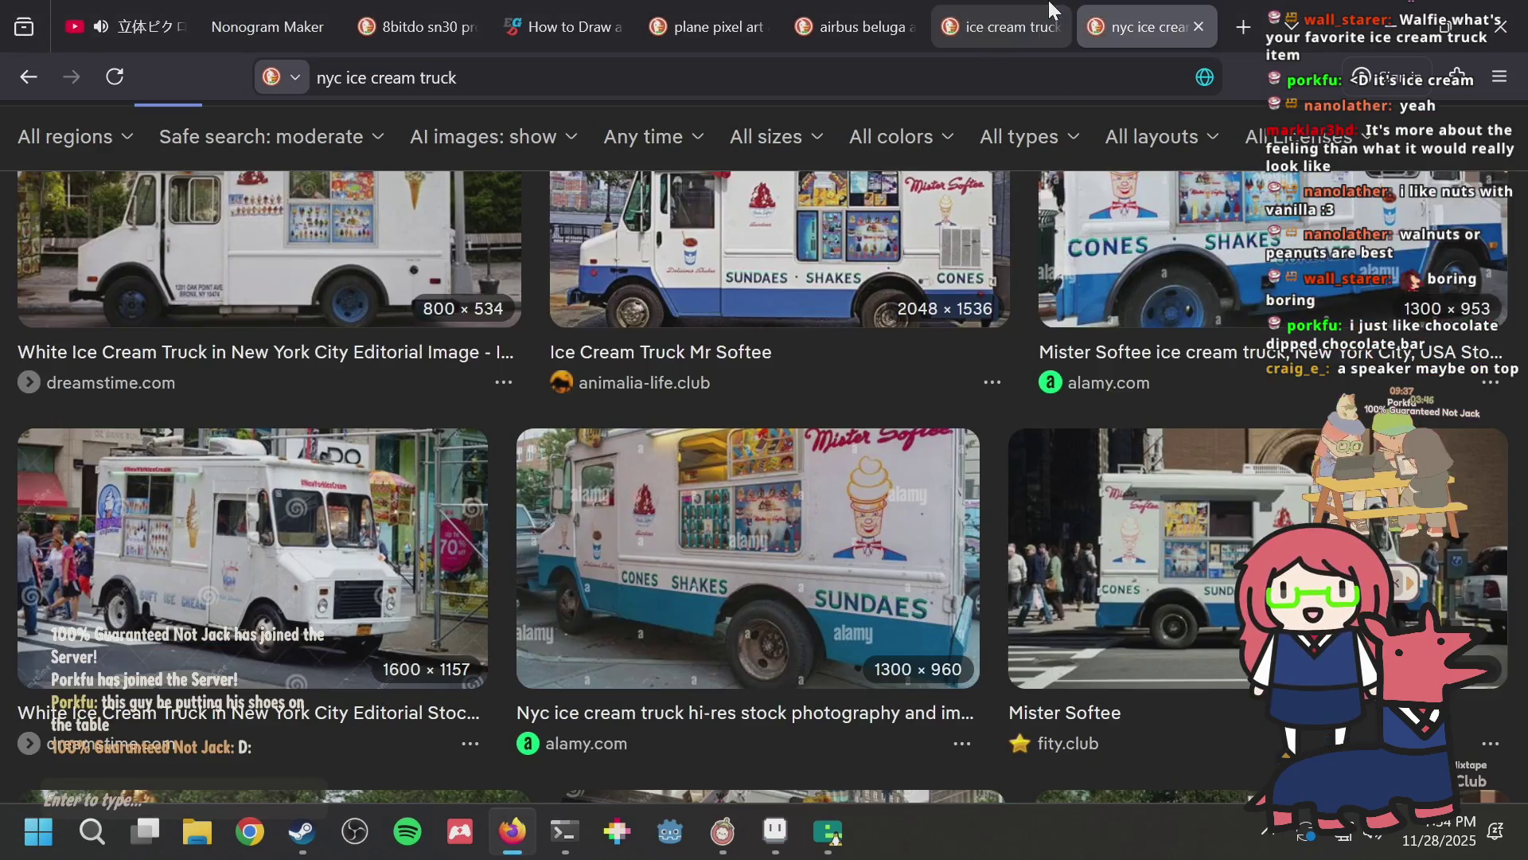
pyautogui.click(299, 551)
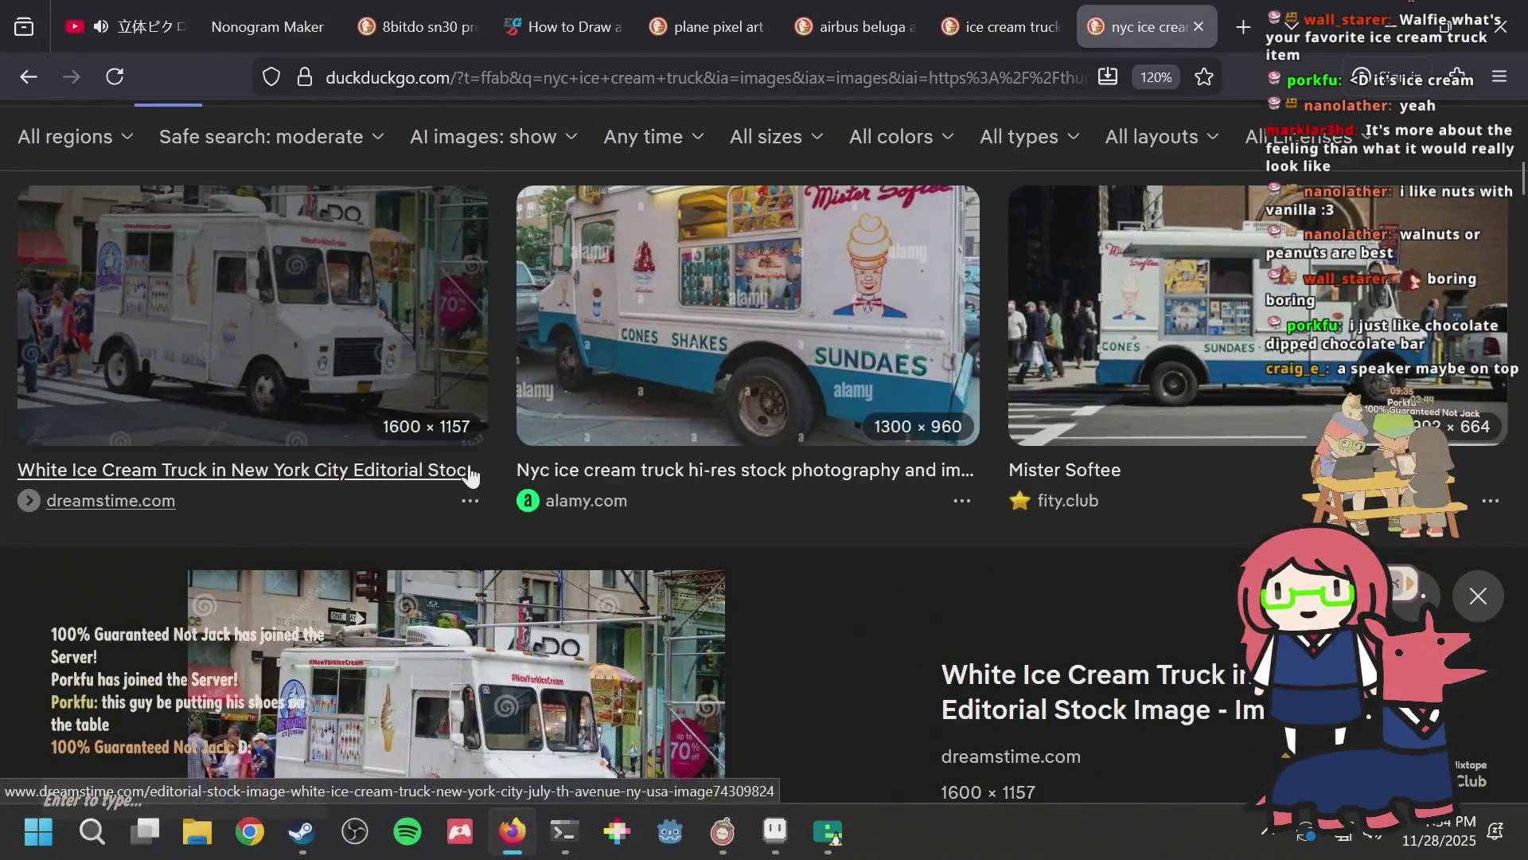
pyautogui.scroll(-3, 456, 489)
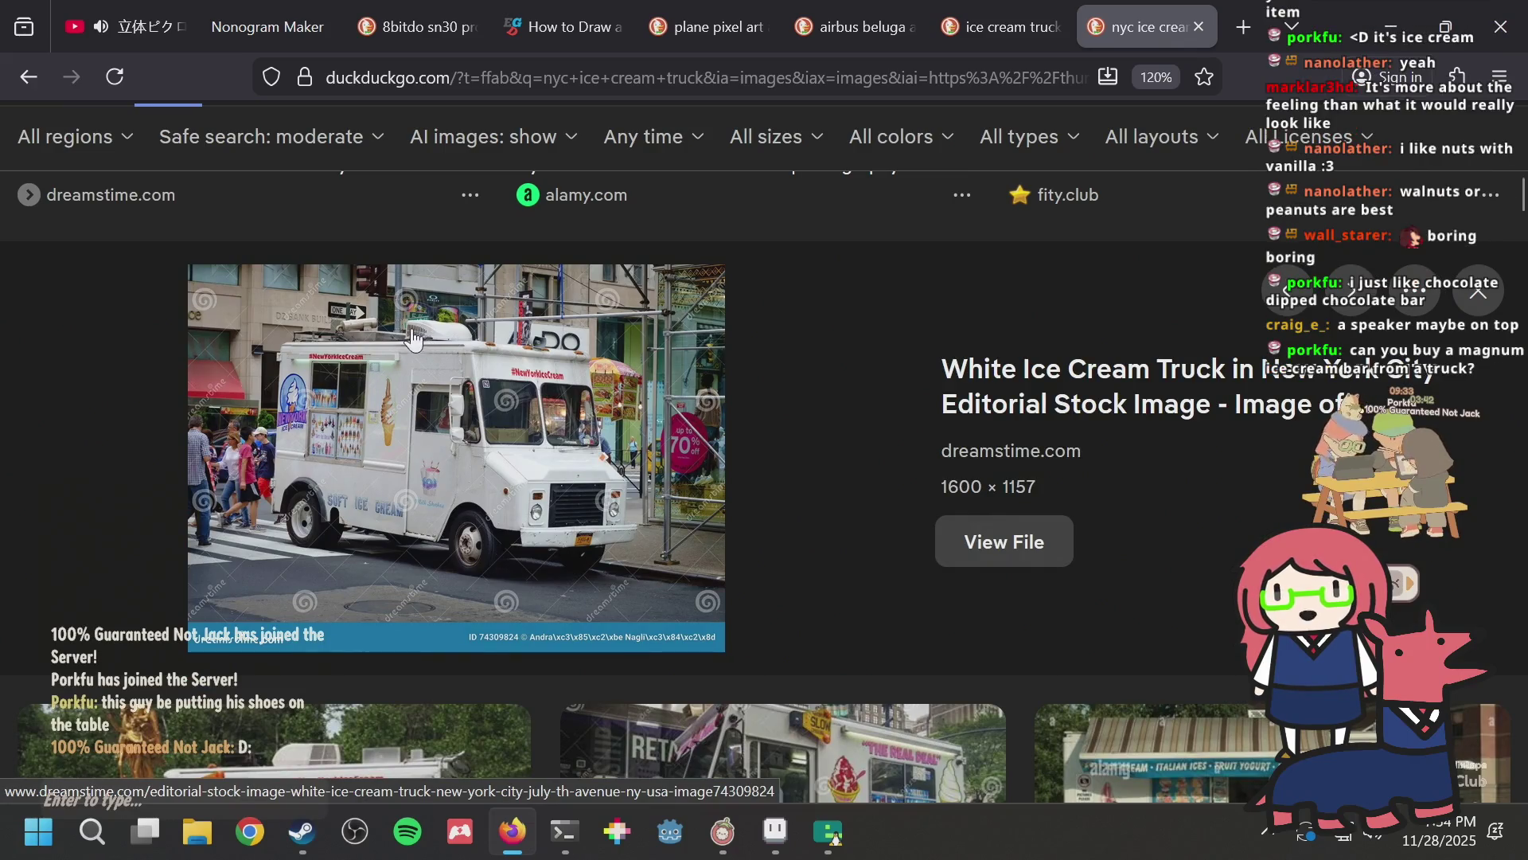
pyautogui.hotkey('alt', 'Tab')
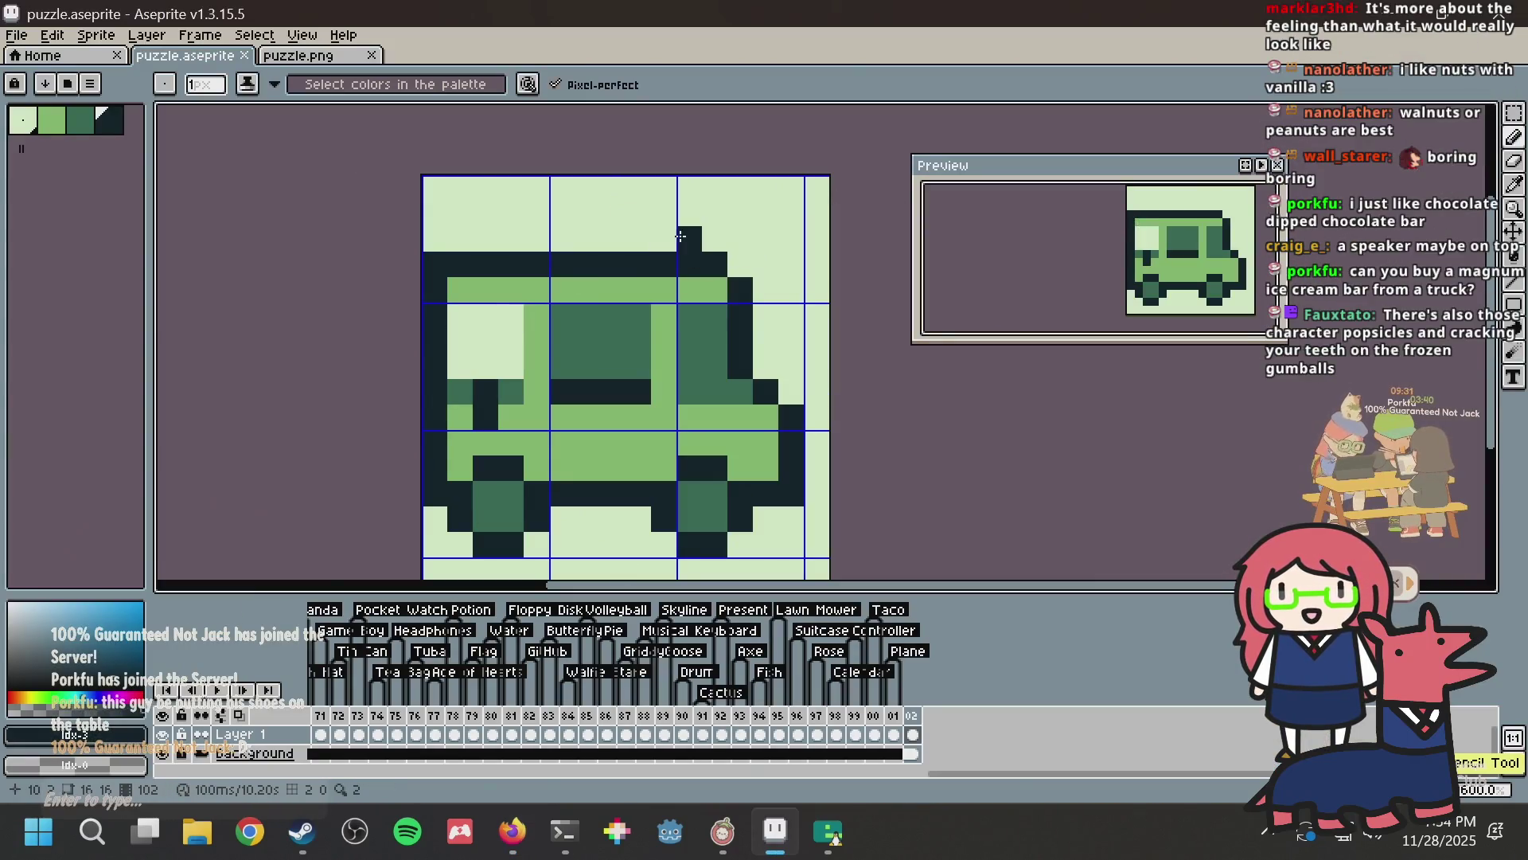
# Step: Outline the raised roof's left, top and right edges in dark
pyautogui.click(660, 222)
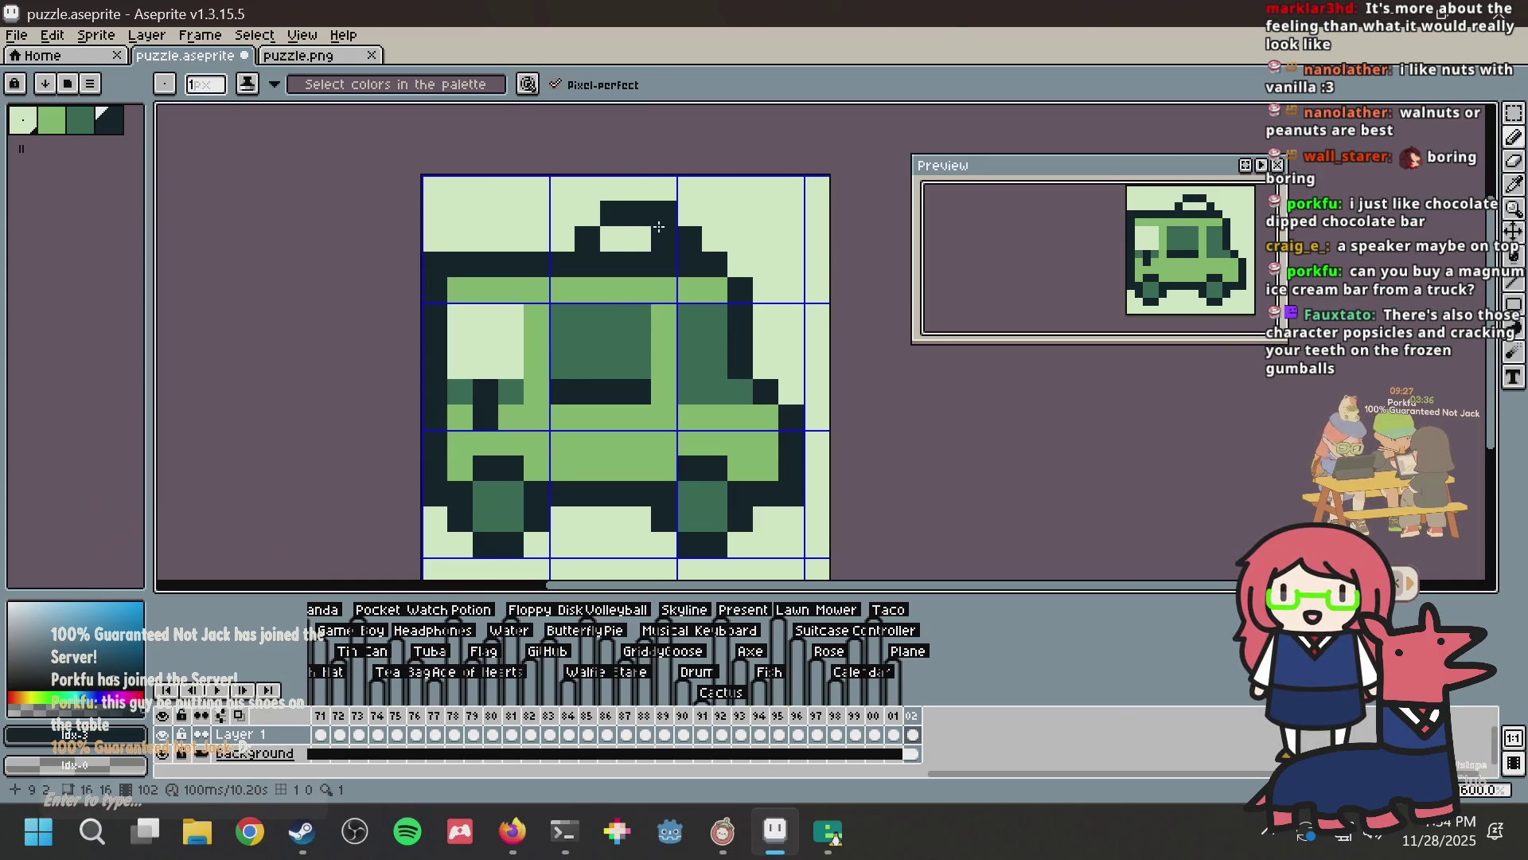
pyautogui.hotkey('ctrl', 'z')
pyautogui.click(587, 239)
pyautogui.click(587, 214)
pyautogui.click(740, 239)
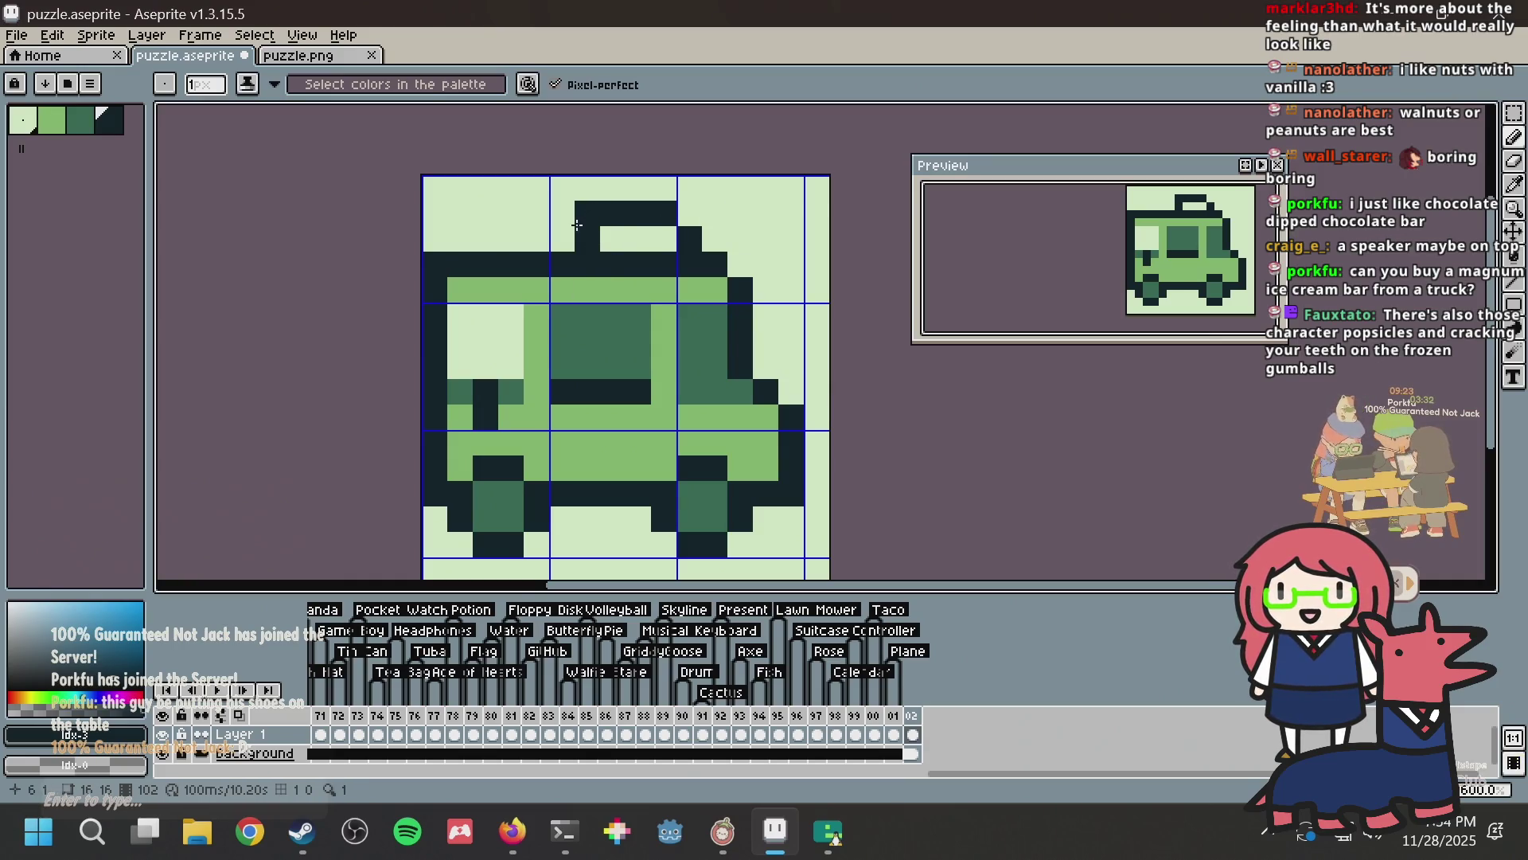
# Step: Fill the roof's top row medium green and its lower row darker green, then save
pyautogui.keyDown('alt'); pyautogui.click(631, 285); pyautogui.keyUp('alt')
pyautogui.click(614, 238)
pyautogui.moveTo(613, 238); pyautogui.dragTo(664, 238)
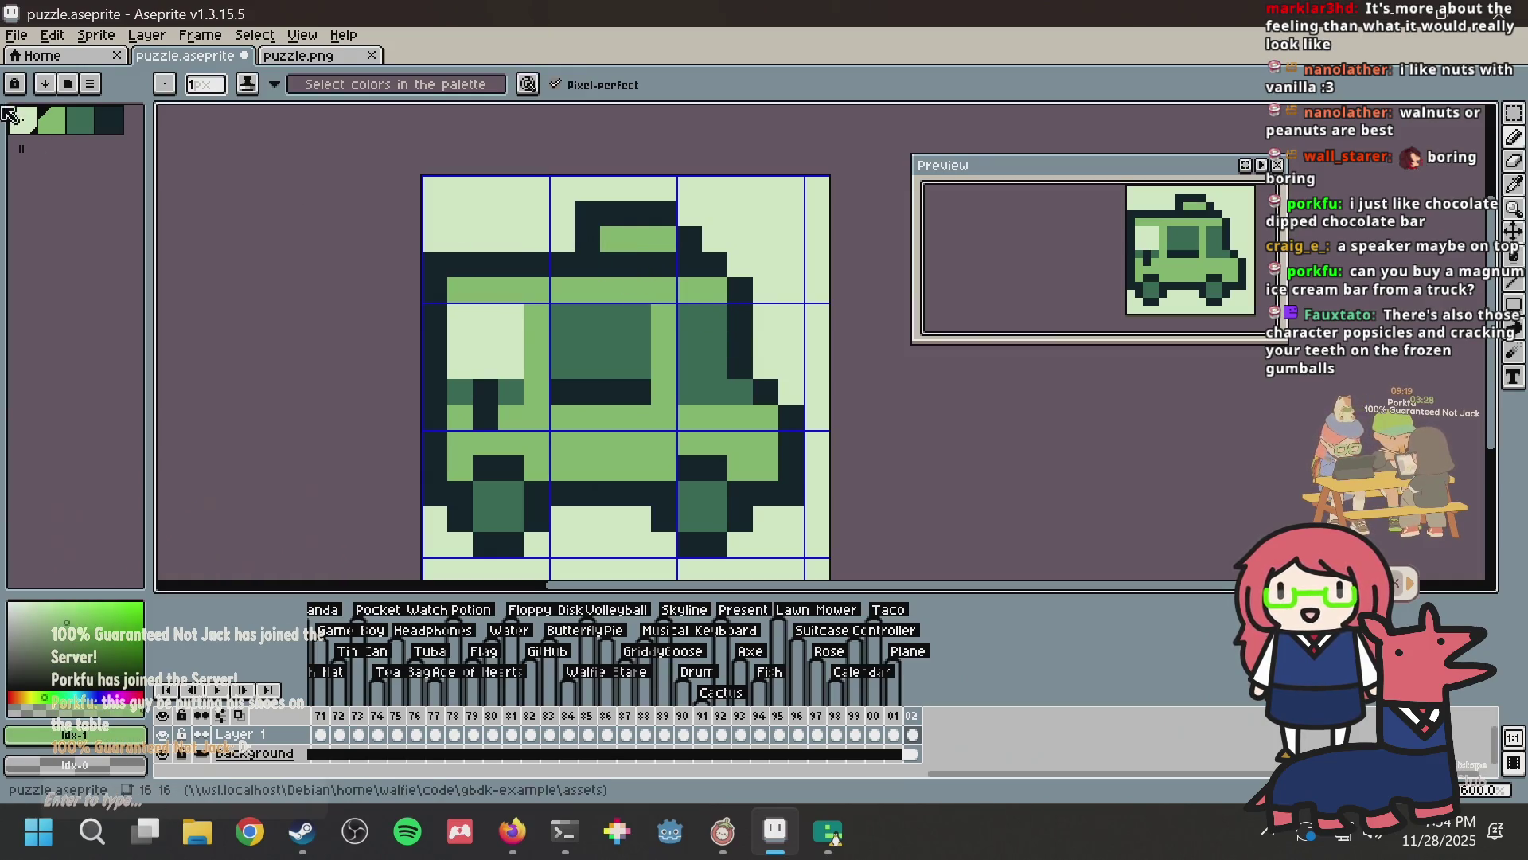
pyautogui.click(73, 124)
pyautogui.moveTo(613, 264); pyautogui.dragTo(689, 238)
pyautogui.hotkey('ctrl', 'z')
pyautogui.hotkey('ctrl', 's')
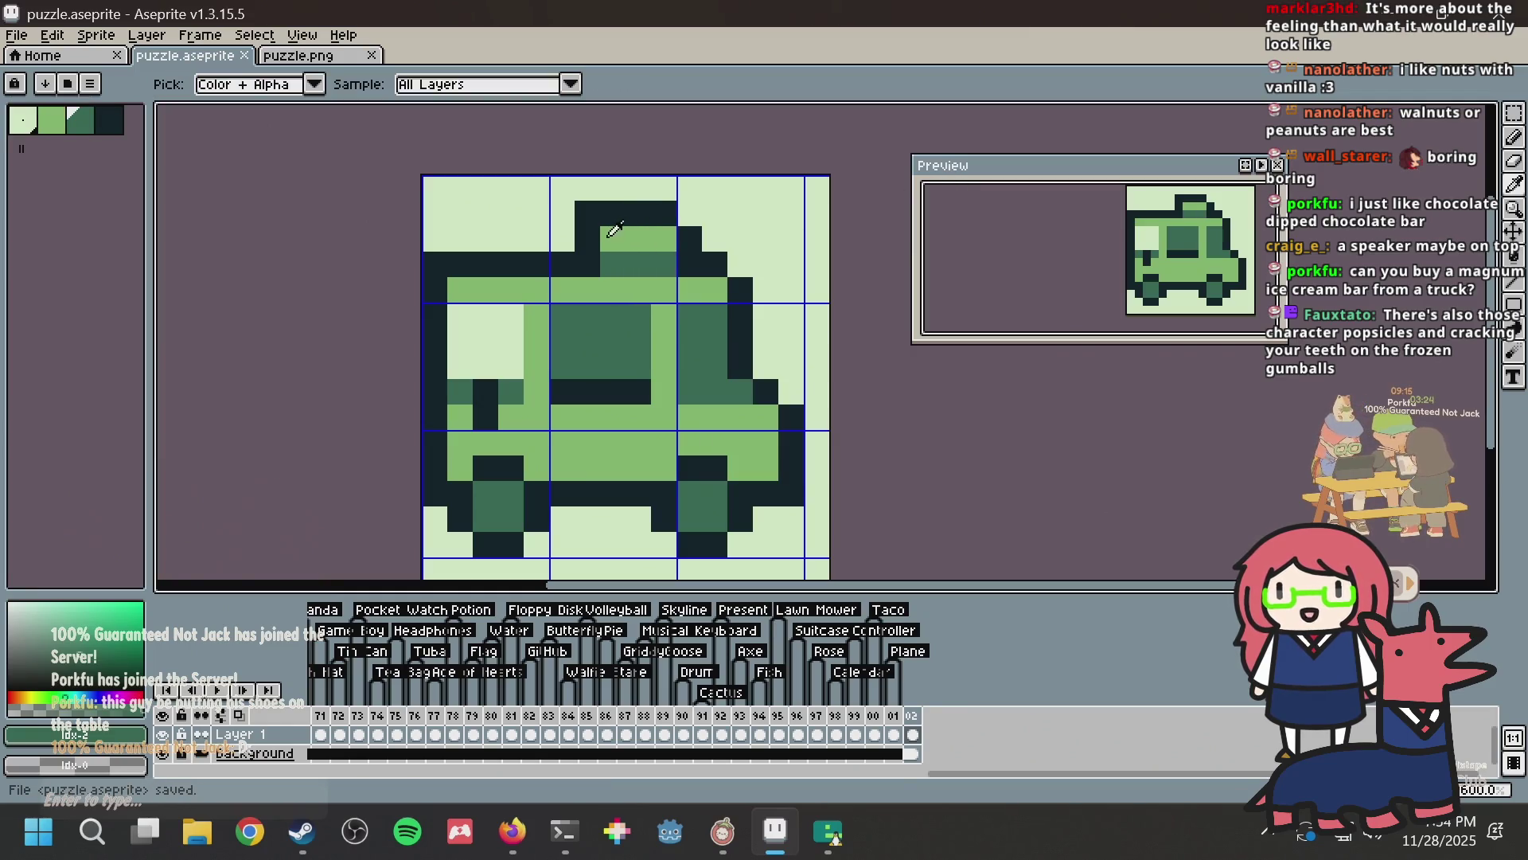
pyautogui.keyDown('alt'); pyautogui.click(595, 240); pyautogui.keyUp('alt')
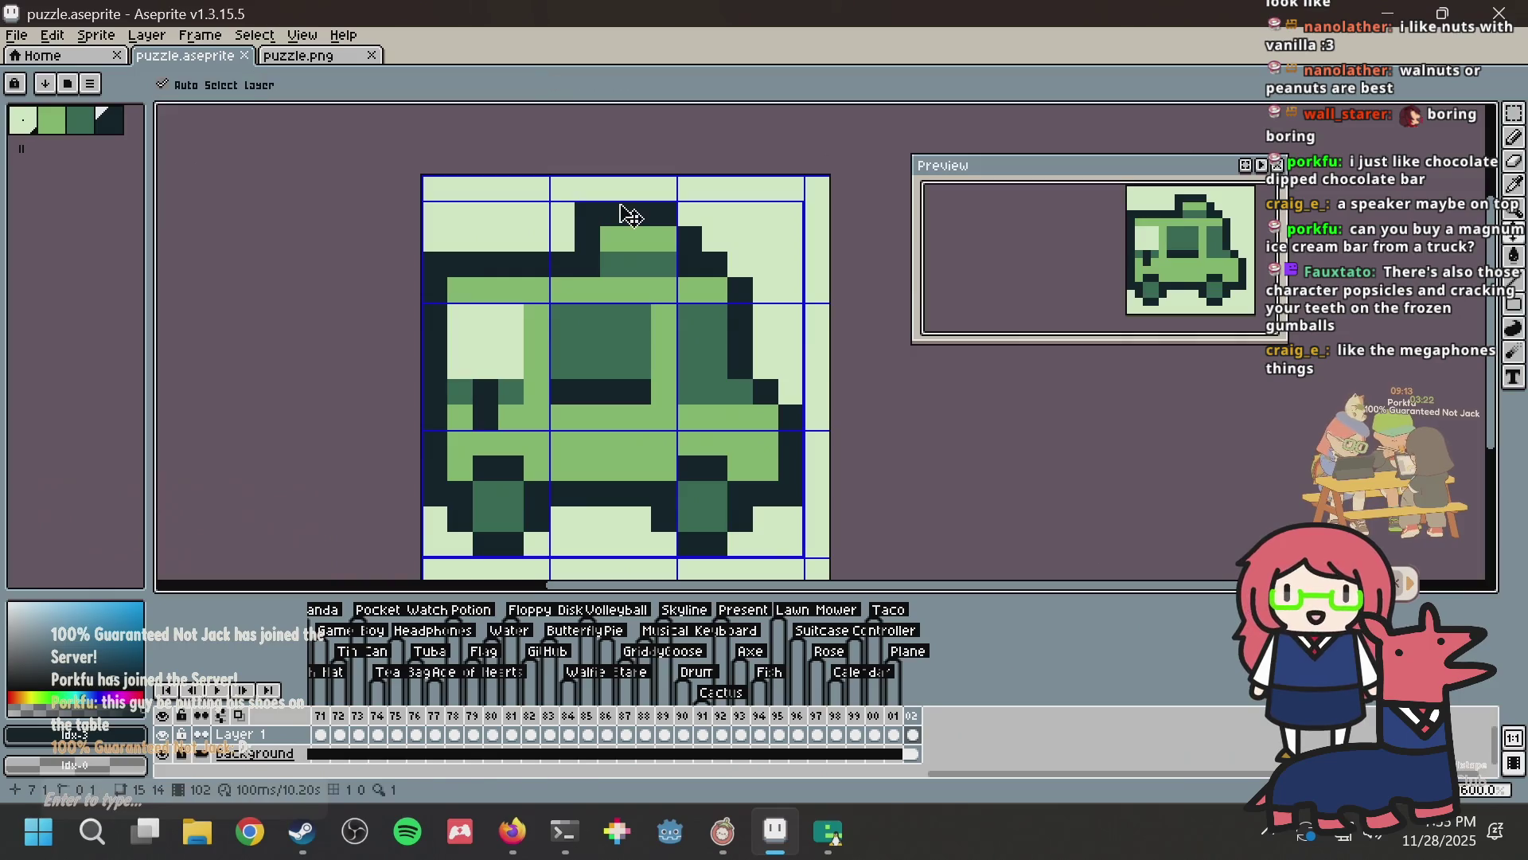
pyautogui.hotkey('alt', 'Tab')
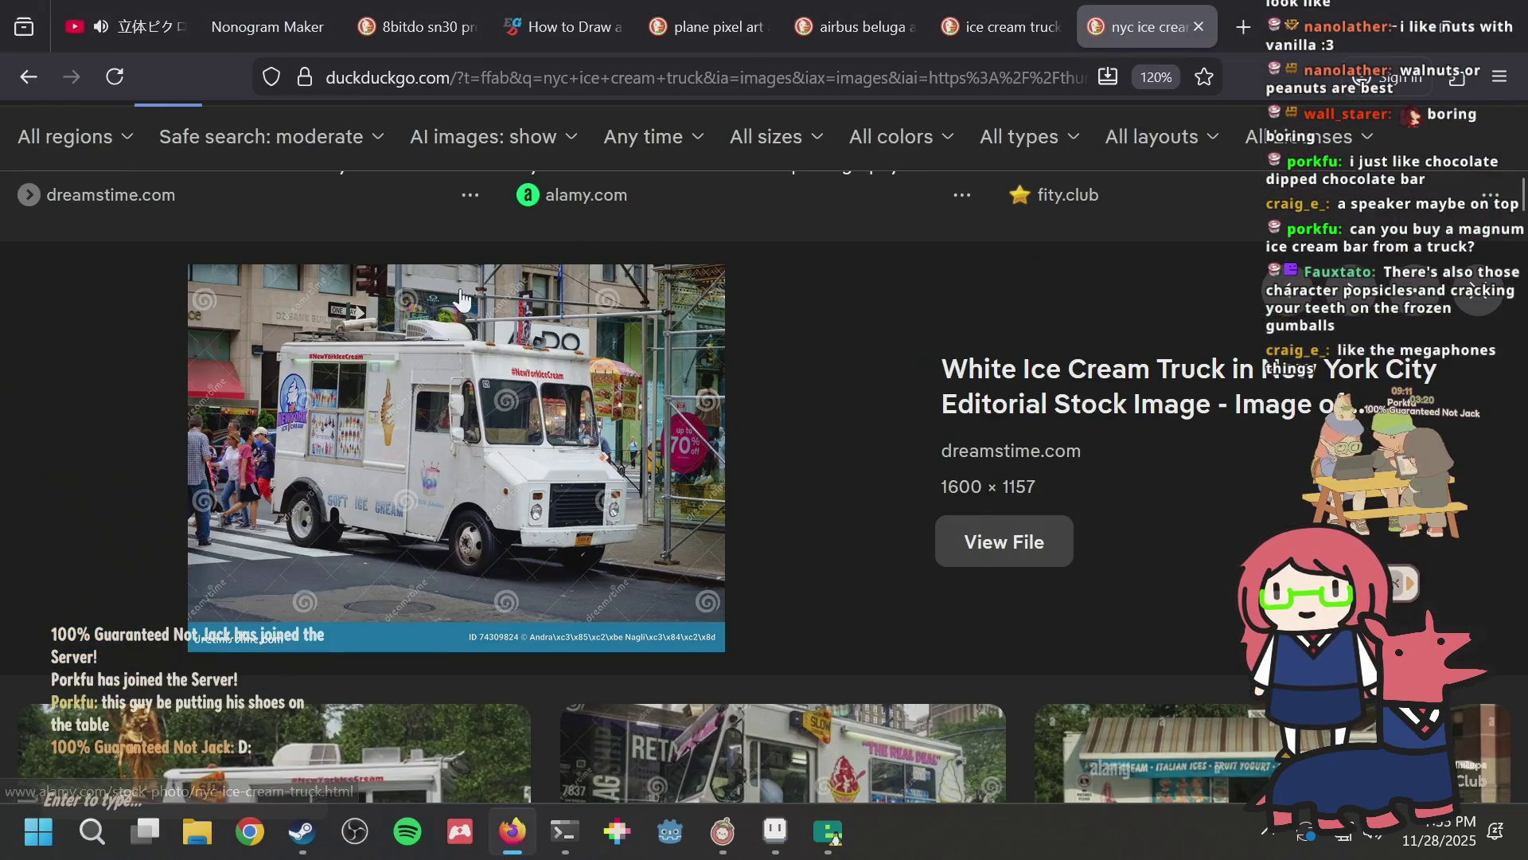
pyautogui.scroll(5, 390, 407)
pyautogui.scroll(5, 396, 401)
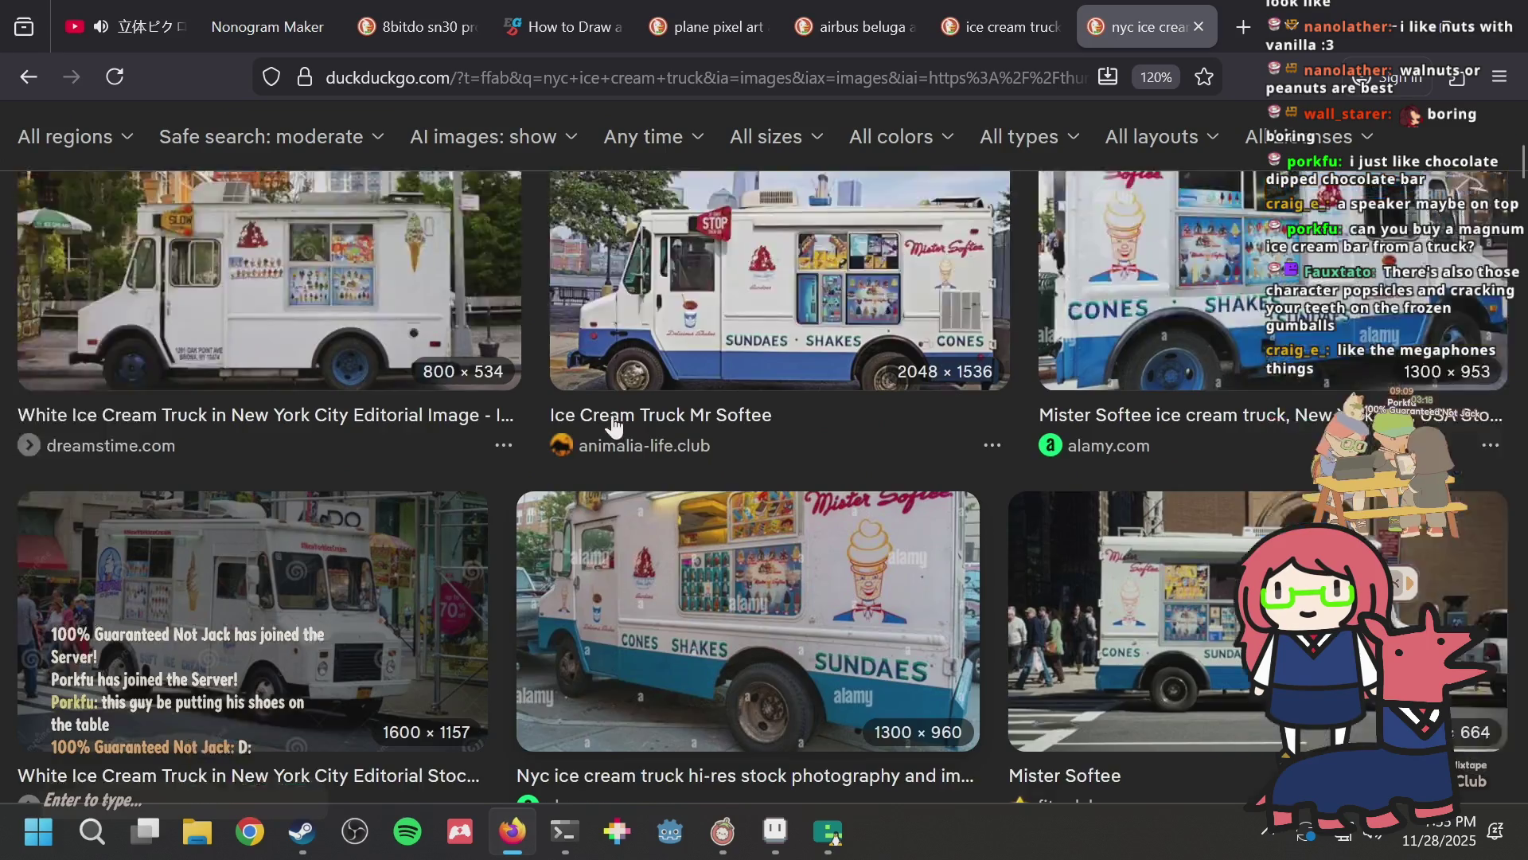
pyautogui.scroll(-6, 392, 525)
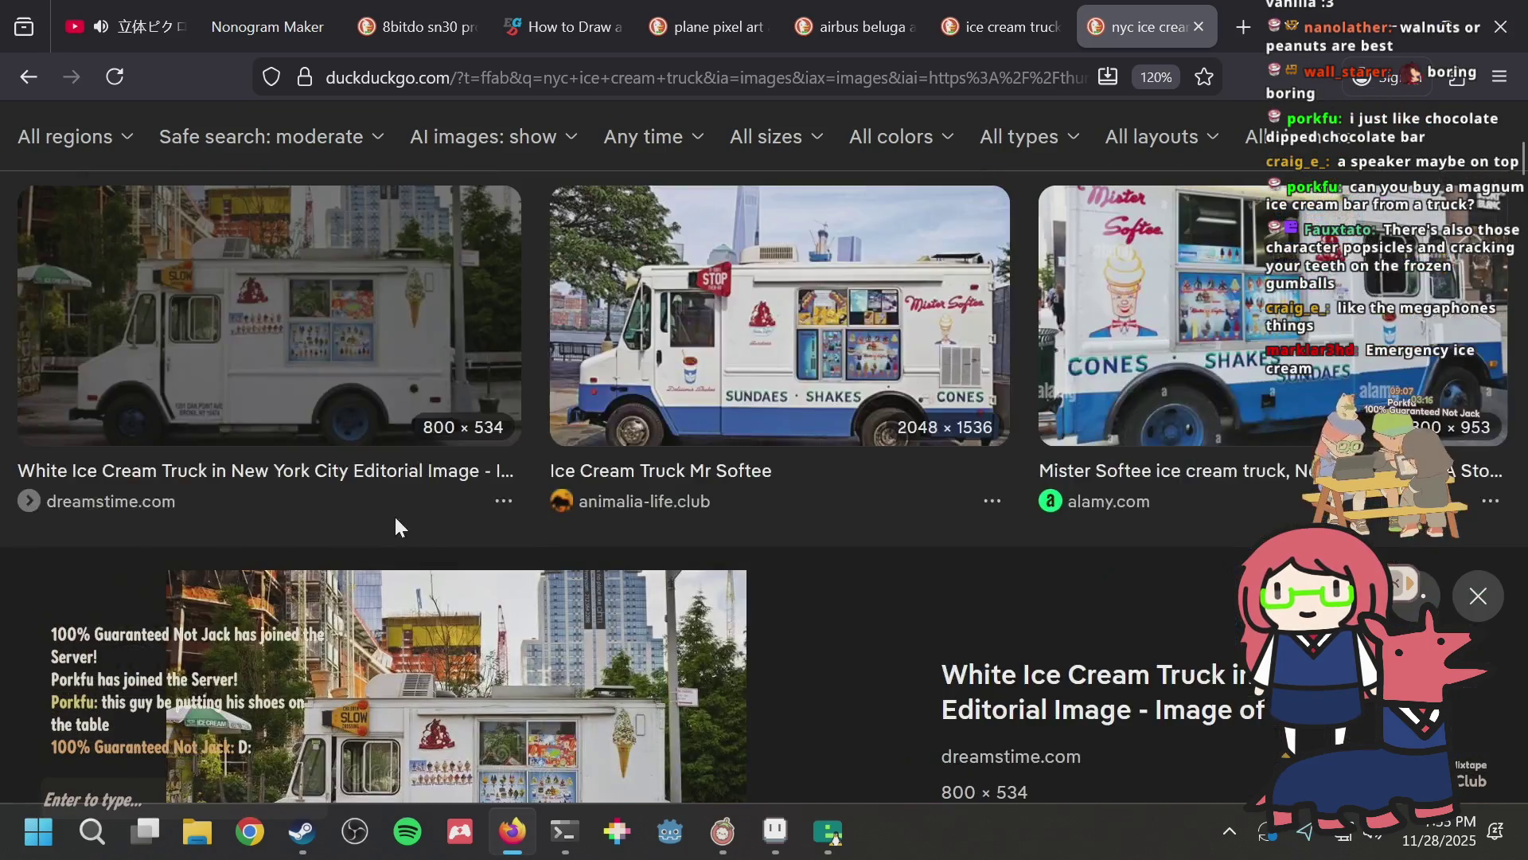
pyautogui.hotkey('alt', 'Tab')
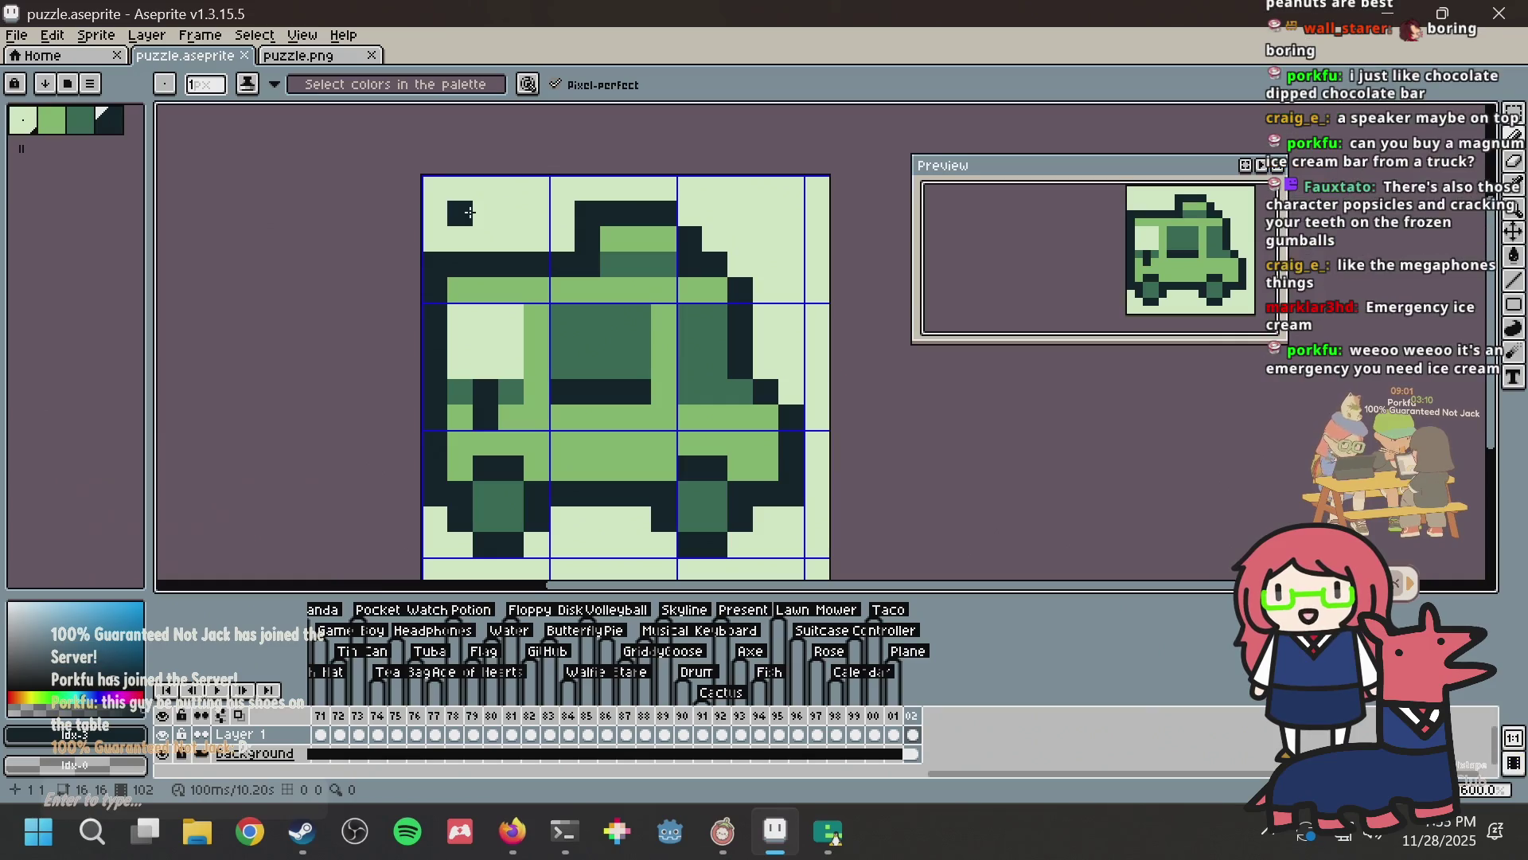
pyautogui.click(514, 223)
pyautogui.click(460, 239)
pyautogui.rightClick(485, 239)
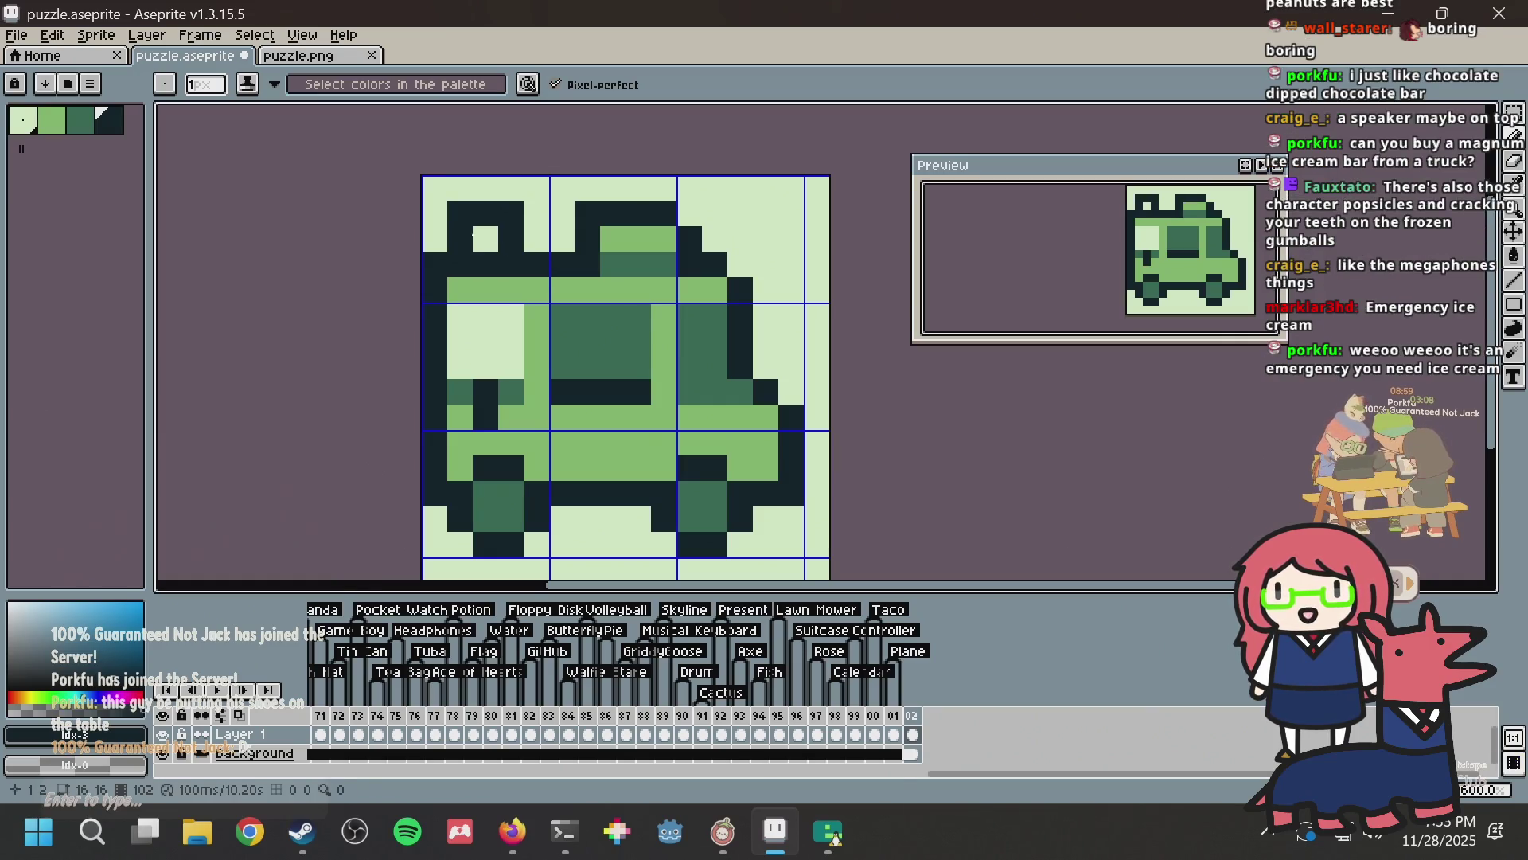
pyautogui.click(691, 213)
pyautogui.keyDown('alt'); pyautogui.click(664, 262); pyautogui.keyUp('alt')
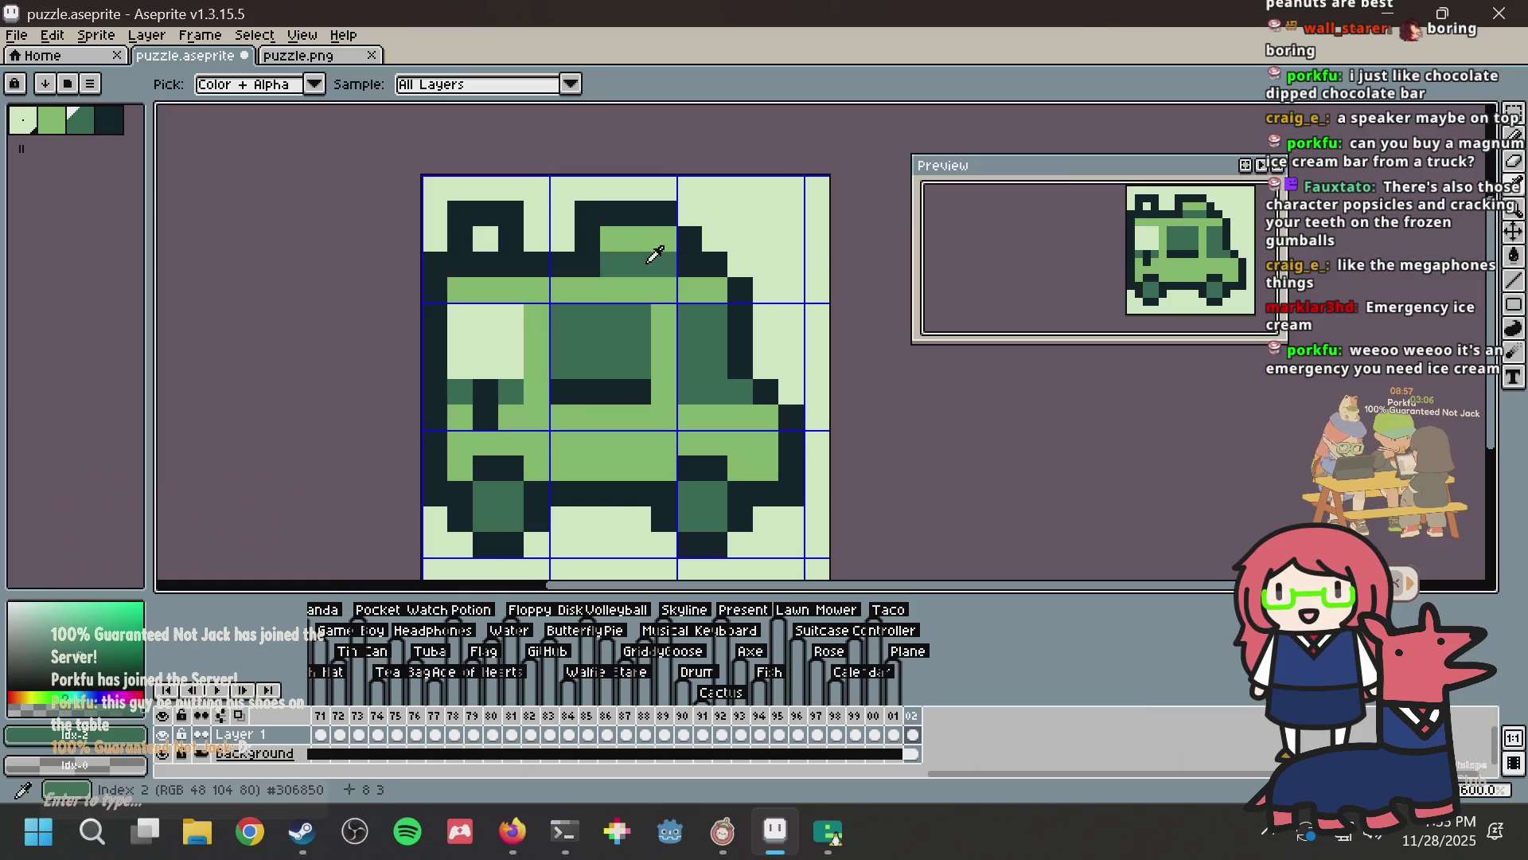
pyautogui.click(507, 252)
pyautogui.keyDown('alt'); pyautogui.click(522, 285); pyautogui.keyUp('alt')
pyautogui.click(486, 239)
pyautogui.hotkey('ctrl', 's')
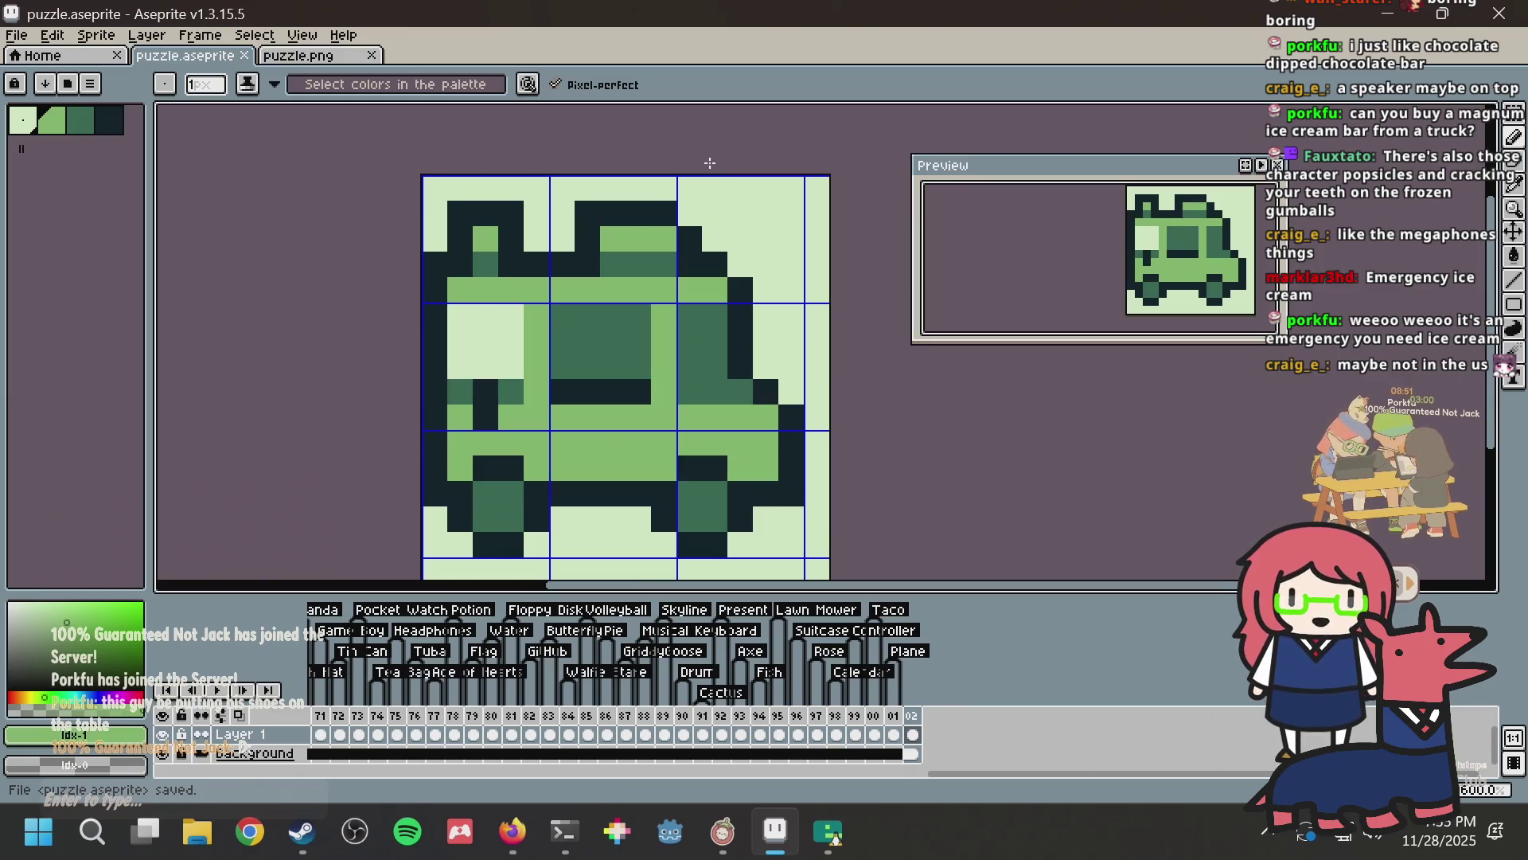
pyautogui.hotkey('ctrl', 's')
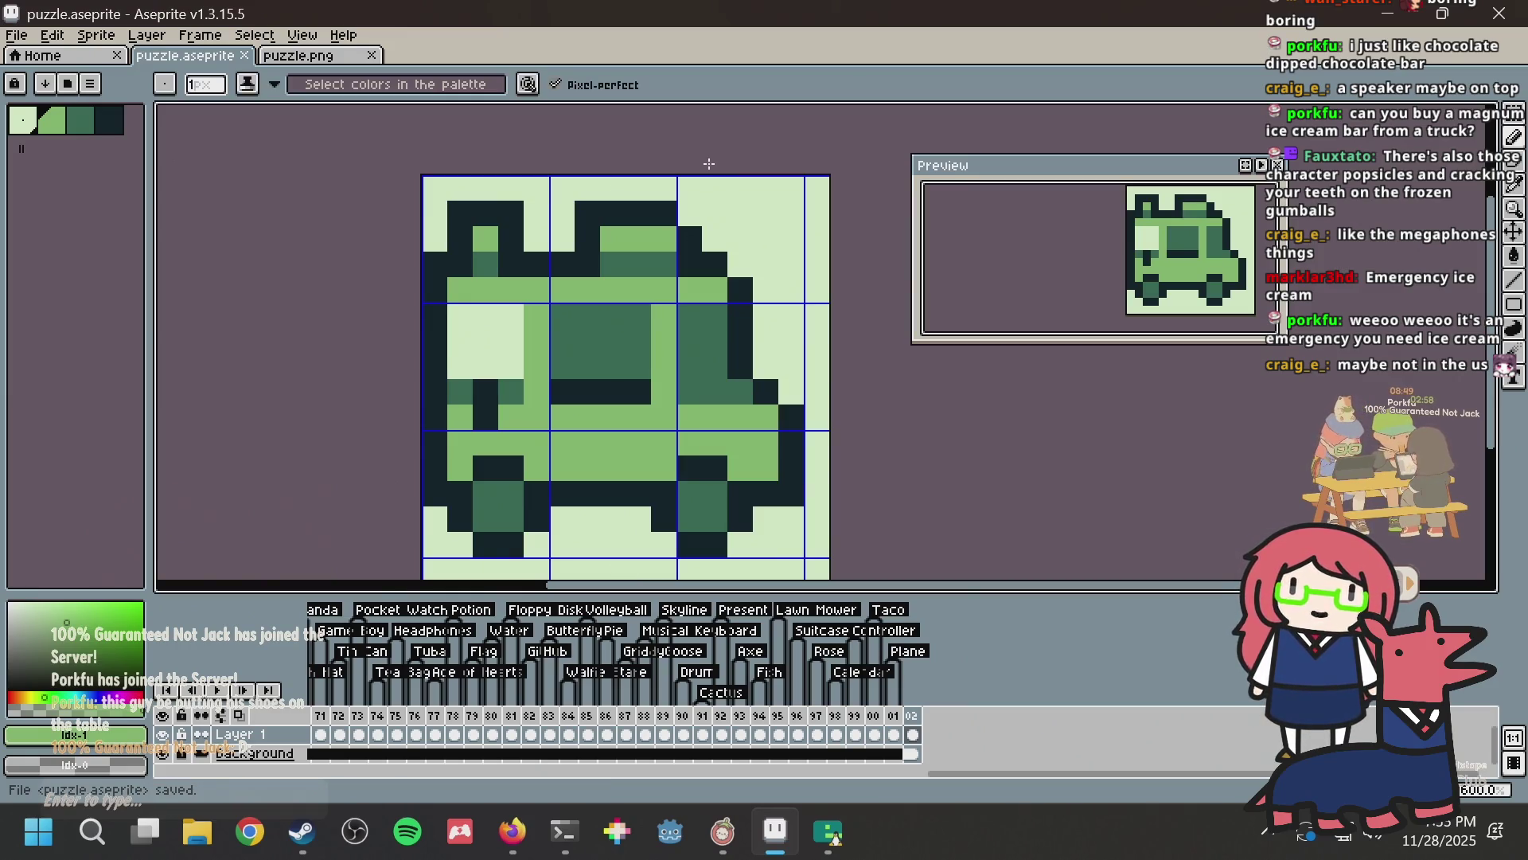
pyautogui.keyDown('alt'); pyautogui.click(709, 446); pyautogui.keyUp('alt')
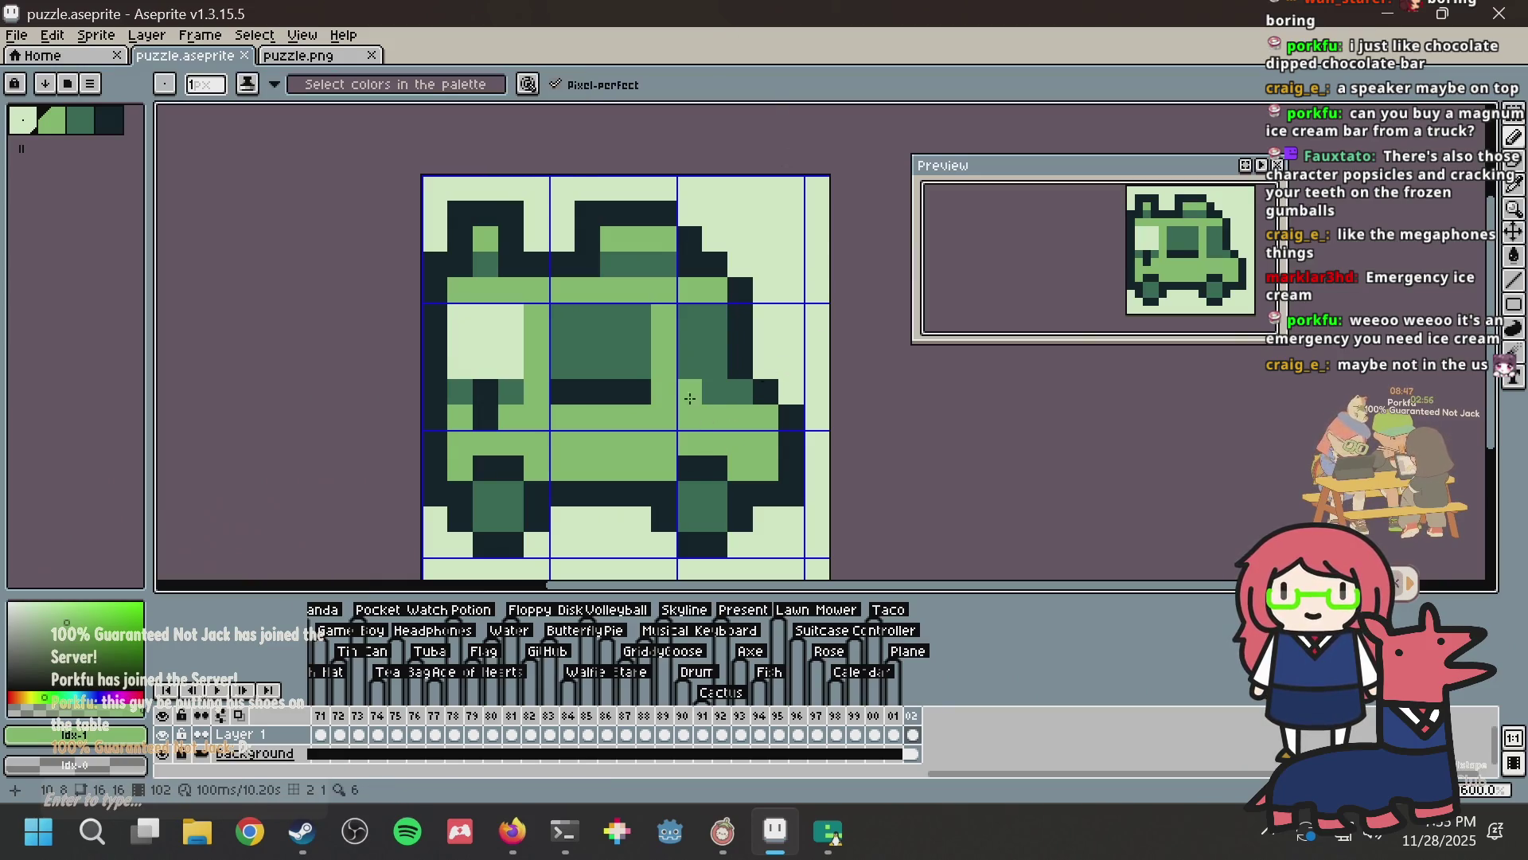
pyautogui.moveTo(713, 392); pyautogui.dragTo(730, 398)
pyautogui.hotkey('ctrl', 'z')
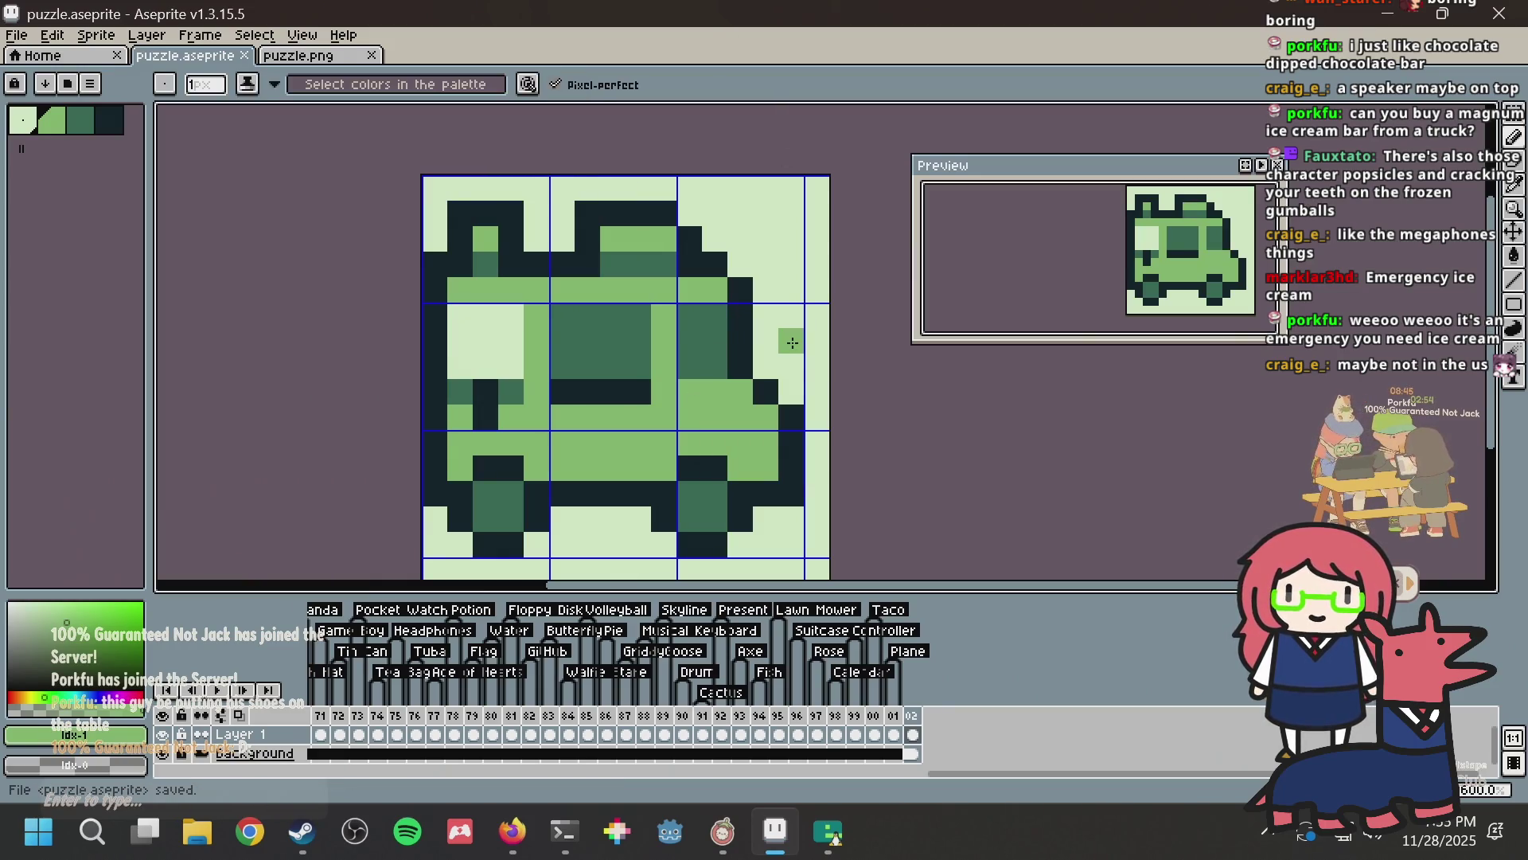
pyautogui.press('v')
pyautogui.hotkey('ctrl', 'z')
pyautogui.hotkey('ctrl', 'z')
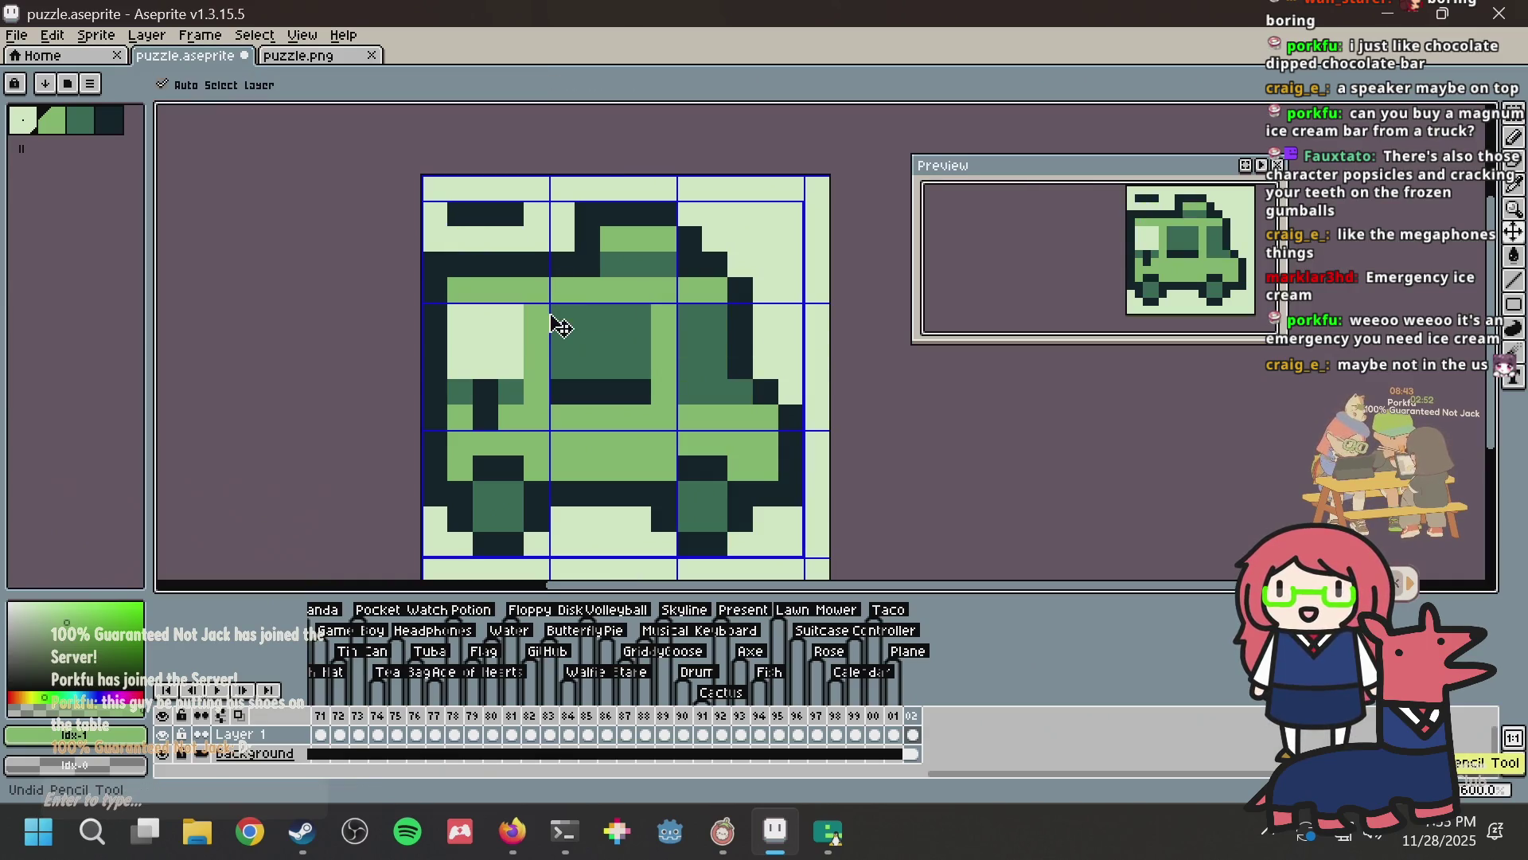
pyautogui.hotkey('ctrl', 'z')
pyautogui.hotkey('ctrl', 'z')
pyautogui.hotkey('ctrl', 's')
pyautogui.press('b')
pyautogui.hotkey('ctrl', 's')
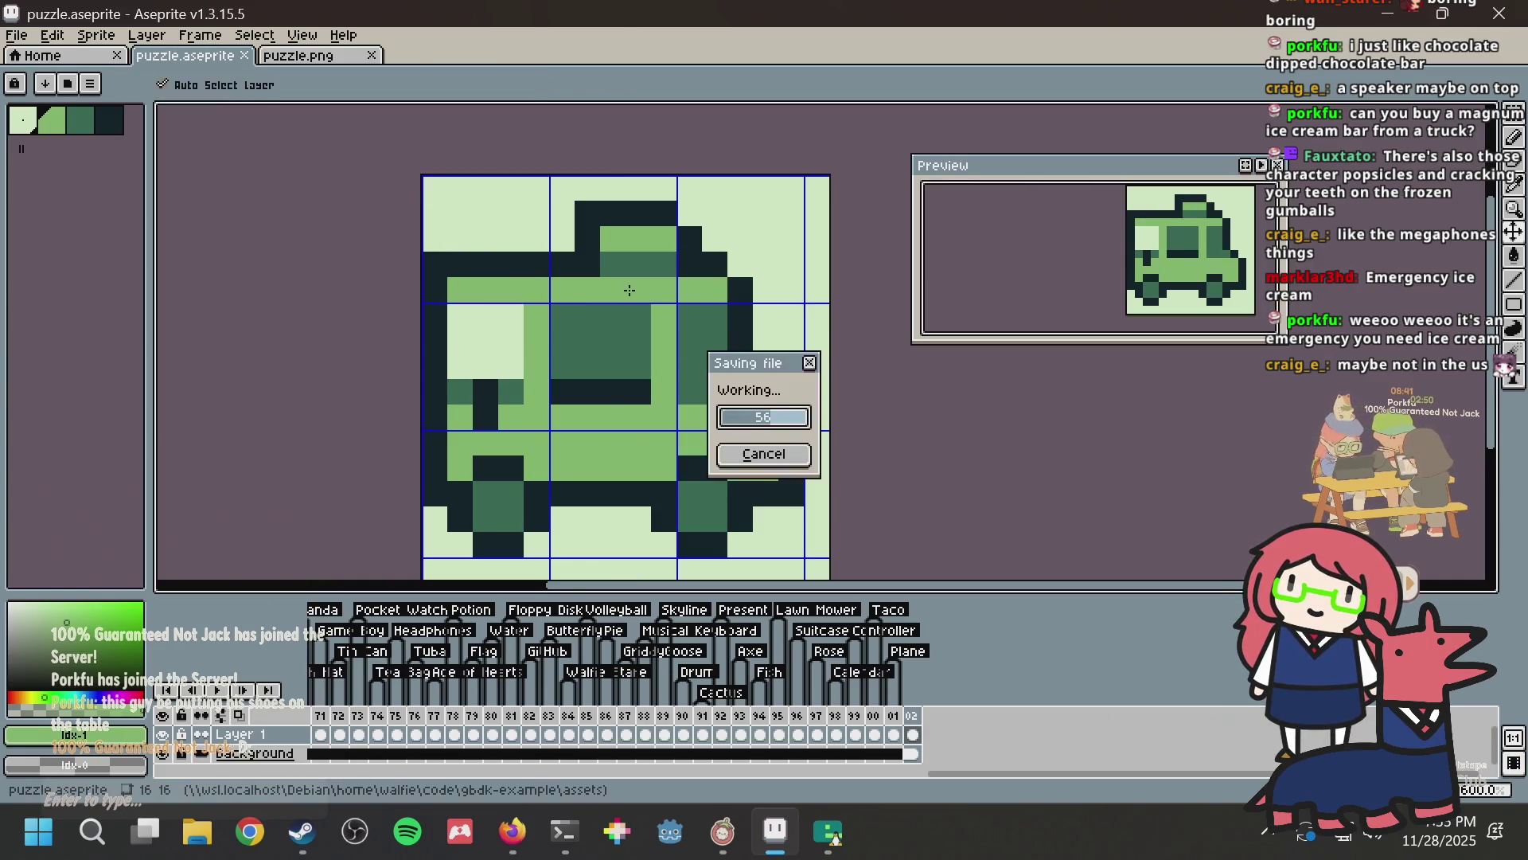
pyautogui.hotkey('alt', 'Tab')
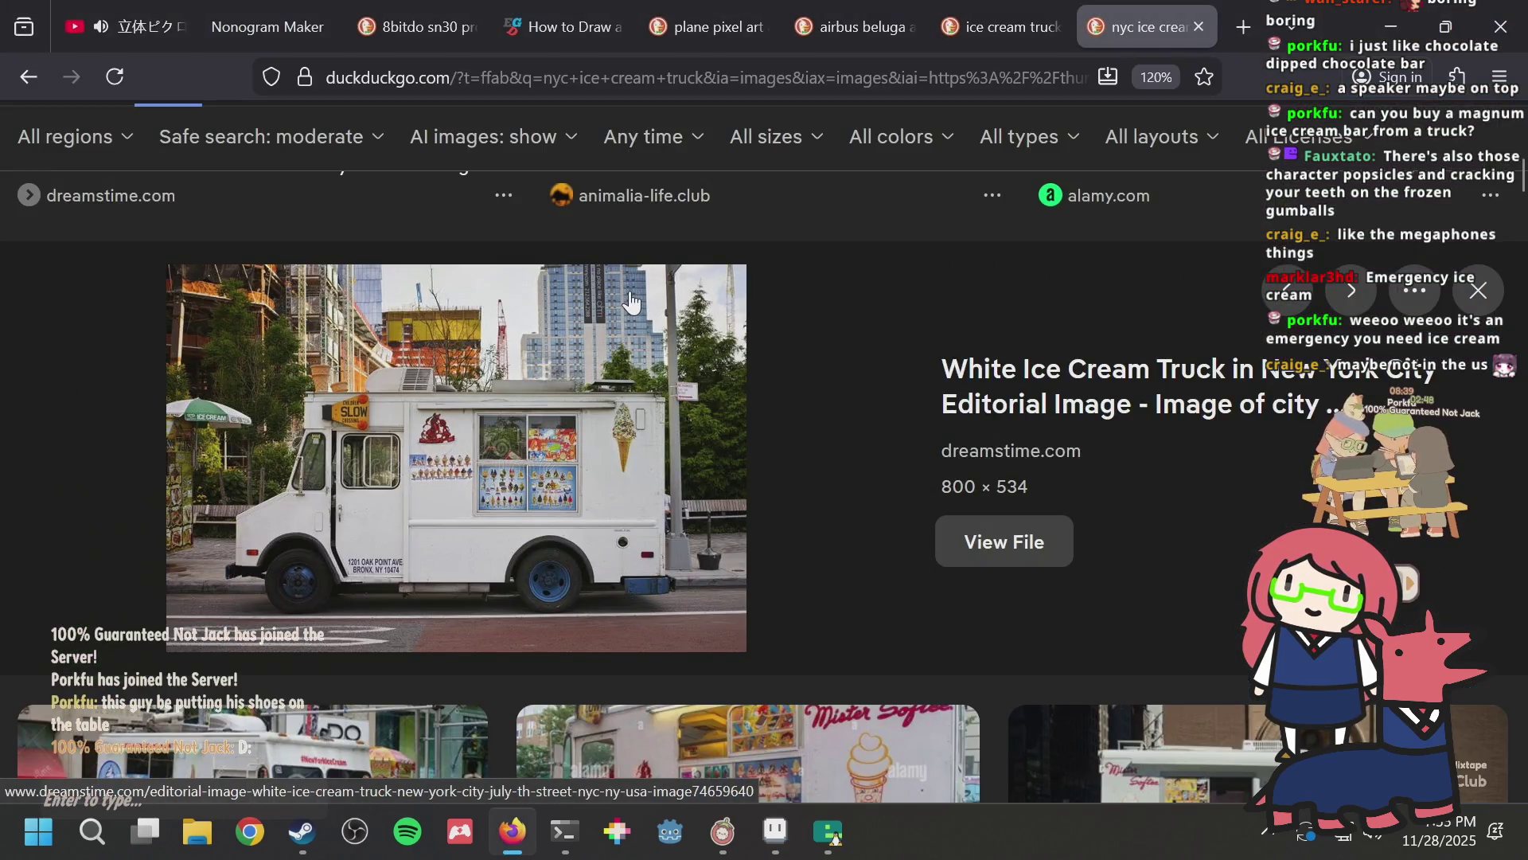
pyautogui.hotkey('alt', 'Tab')
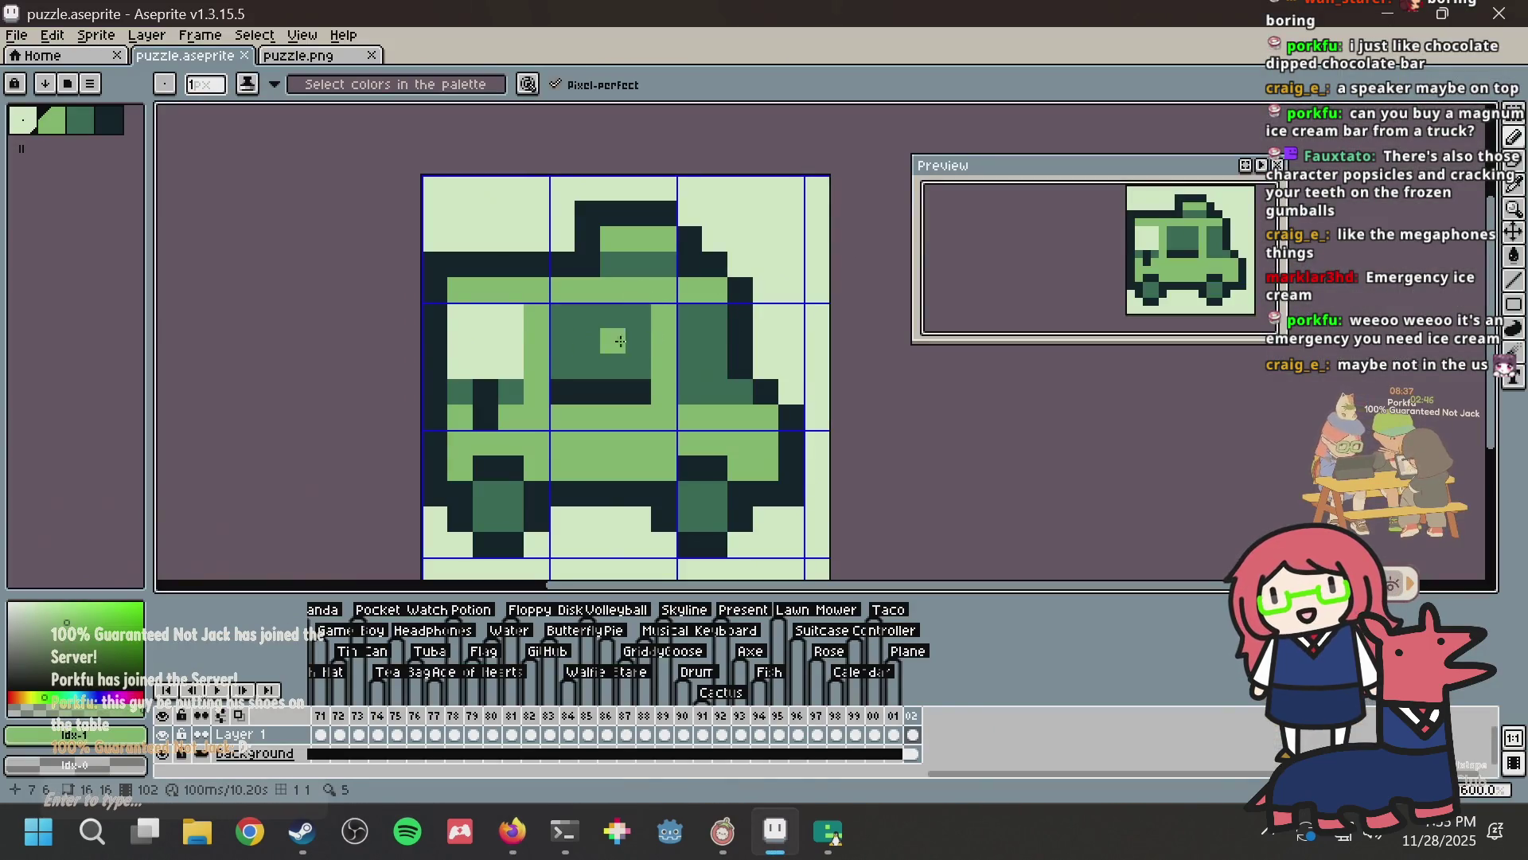
pyautogui.hotkey('ctrl', 's')
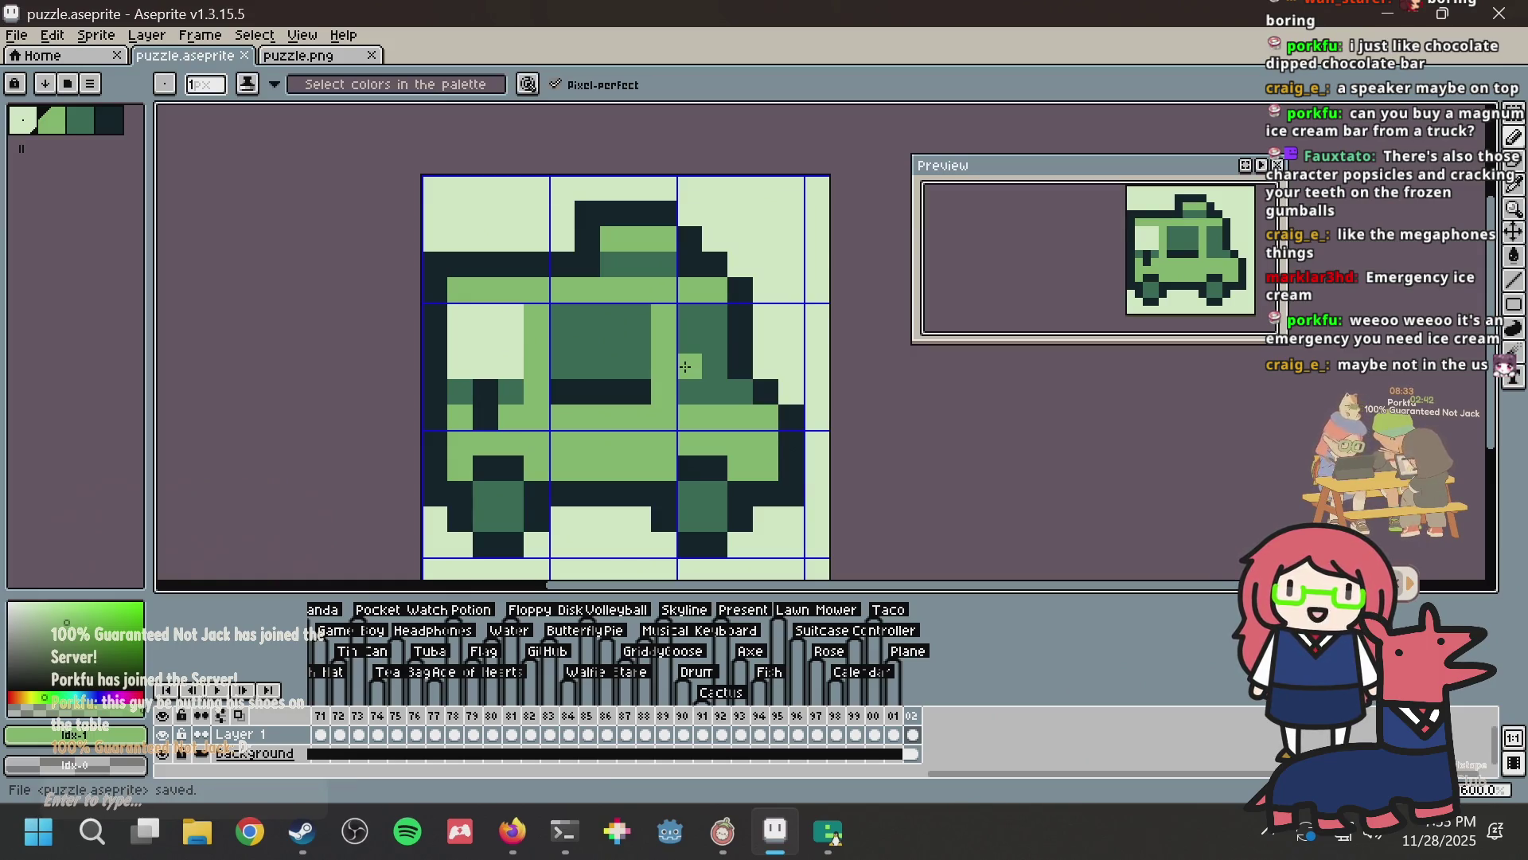
pyautogui.hotkey('ctrl', 's')
pyautogui.hotkey('ctrl', 's')
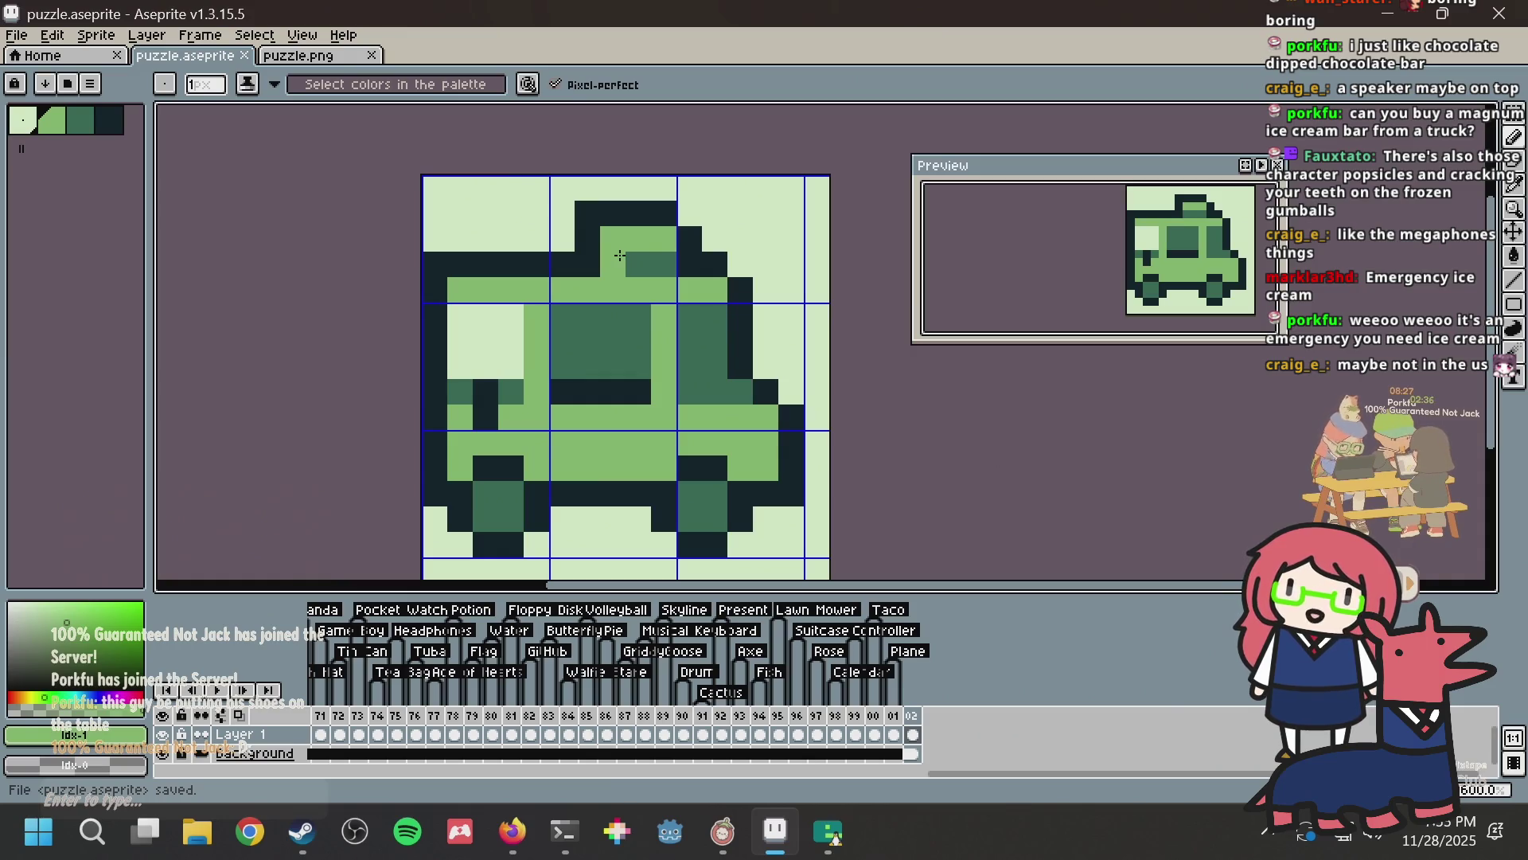
pyautogui.hotkey('ctrl', 'z')
pyautogui.hotkey('ctrl', 's')
pyautogui.click(476, 350)
pyautogui.hotkey('ctrl', 'z')
pyautogui.click(521, 452)
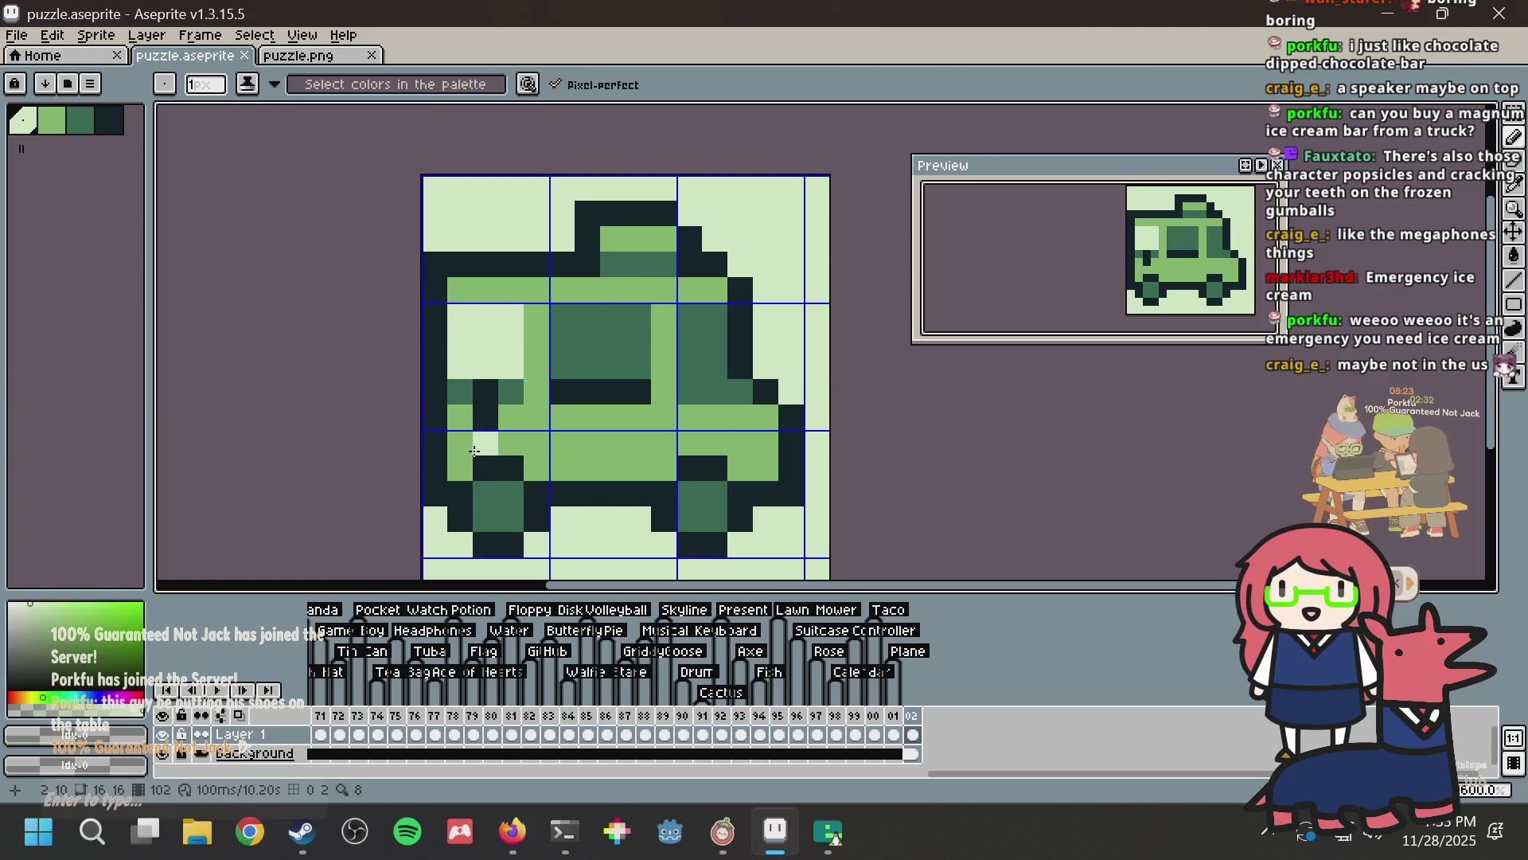
# Step: Paint a light stripe along the lower body up to the rear wheel, then save
pyautogui.hotkey('ctrl', 'z')
pyautogui.click(460, 468)
pyautogui.moveTo(530, 468); pyautogui.dragTo(623, 462)
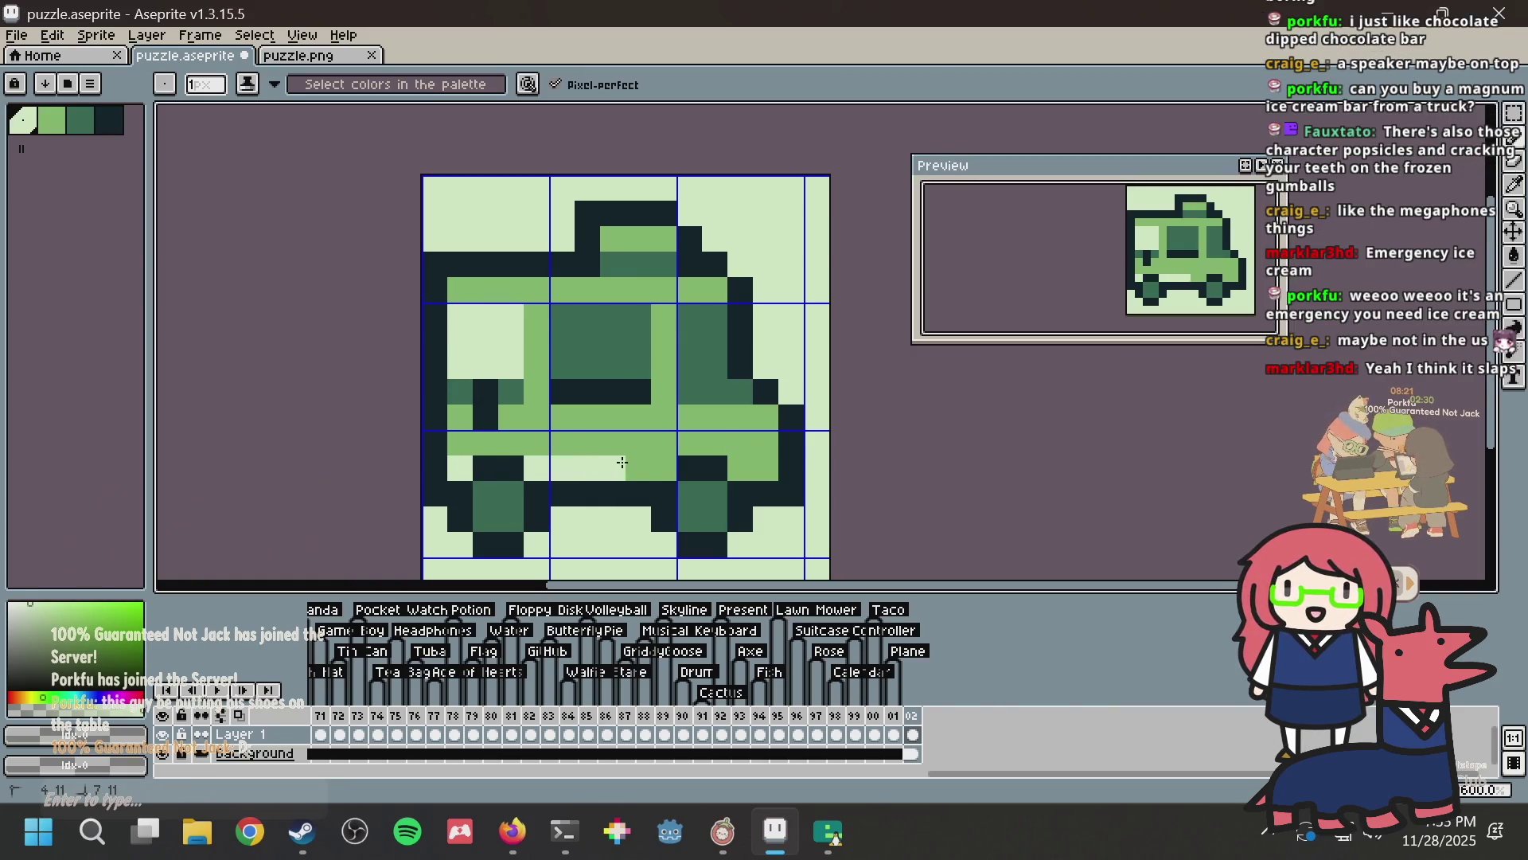
pyautogui.click(715, 466)
pyautogui.hotkey('ctrl', 'z')
pyautogui.click(741, 461)
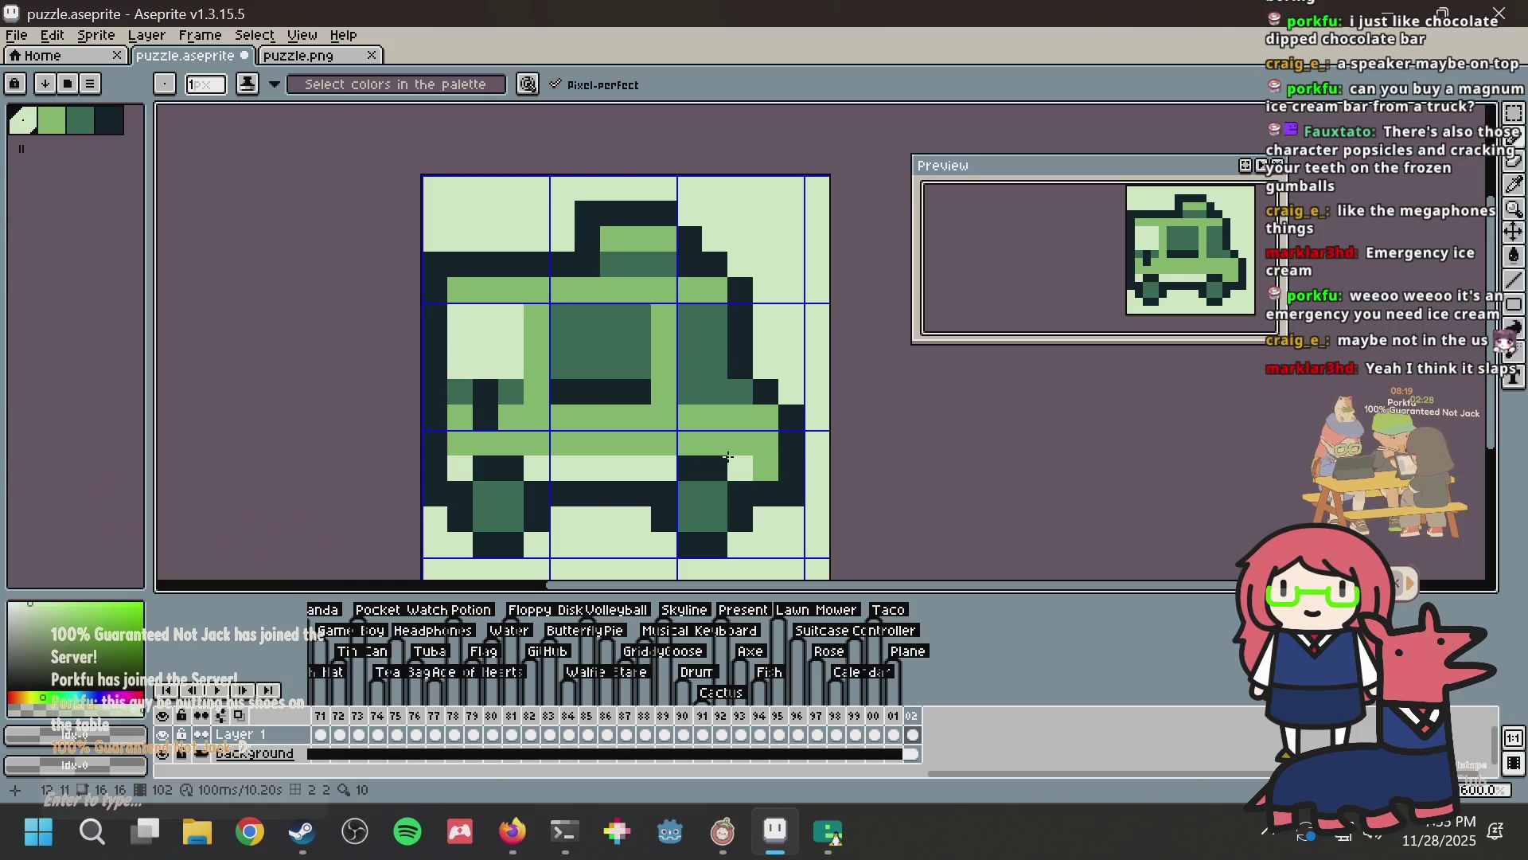
pyautogui.hotkey('ctrl', 's')
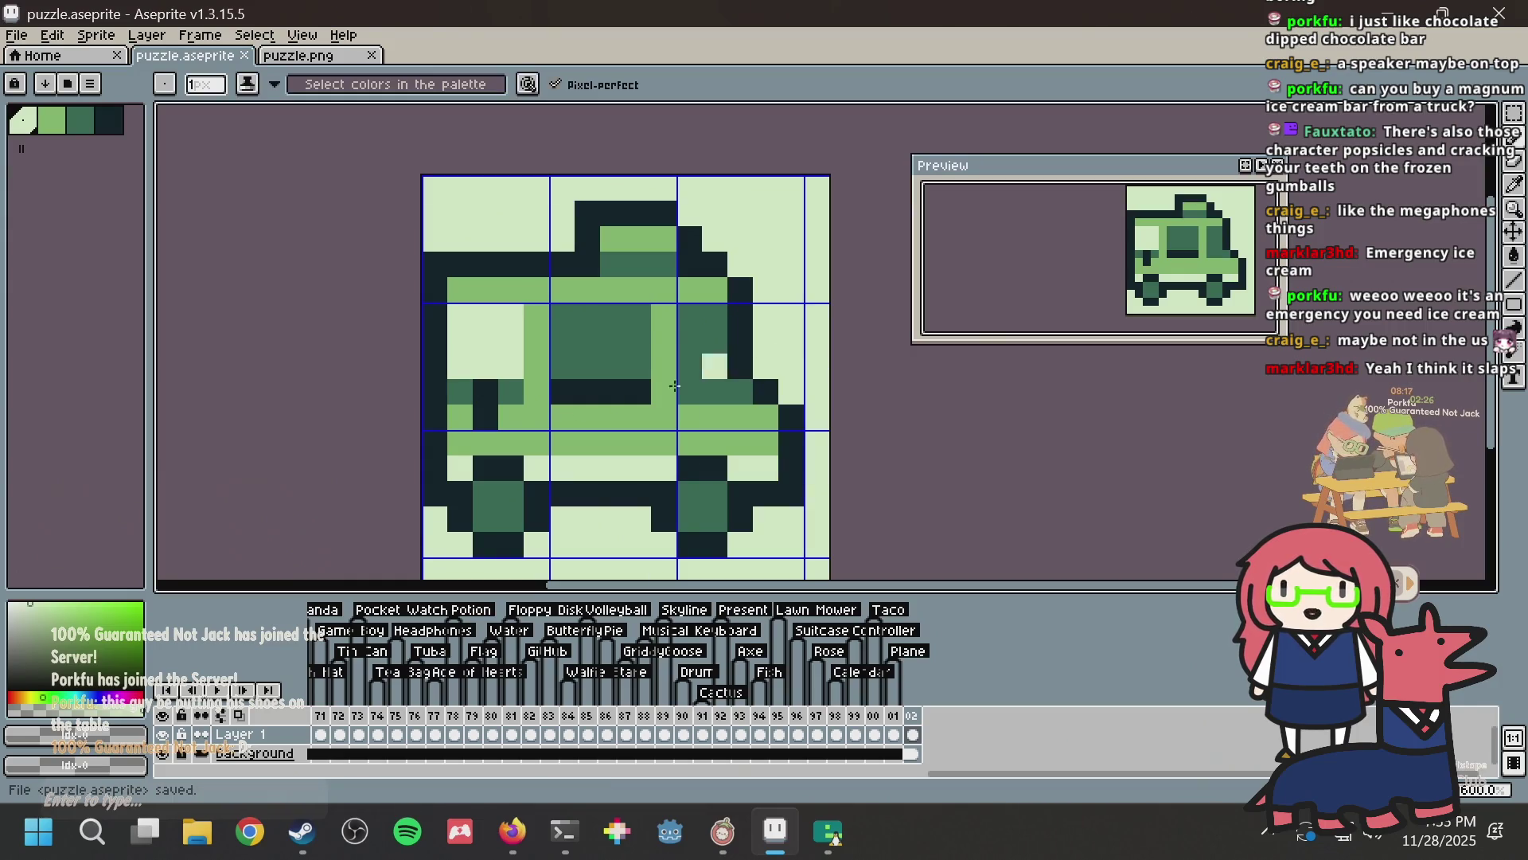
# Step: Add a light green row across the body and the row above the wheels, then save
pyautogui.moveTo(499, 406); pyautogui.dragTo(728, 409)
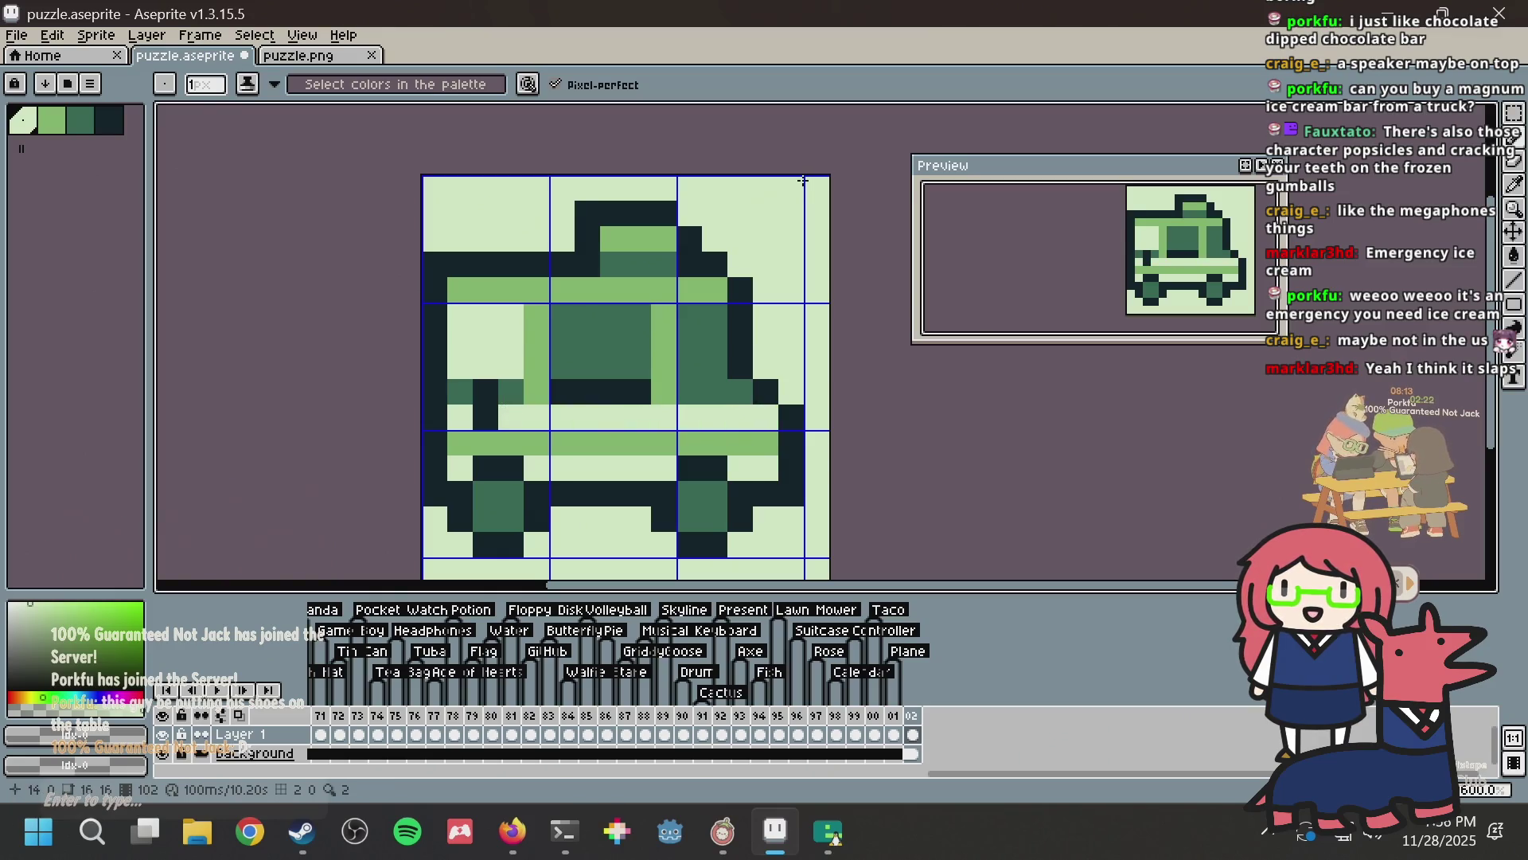
pyautogui.moveTo(764, 468)
pyautogui.mouseDown()
pyautogui.moveTo(454, 468)
pyautogui.moveTo(772, 443)
pyautogui.mouseUp()
pyautogui.hotkey('ctrl', 's')
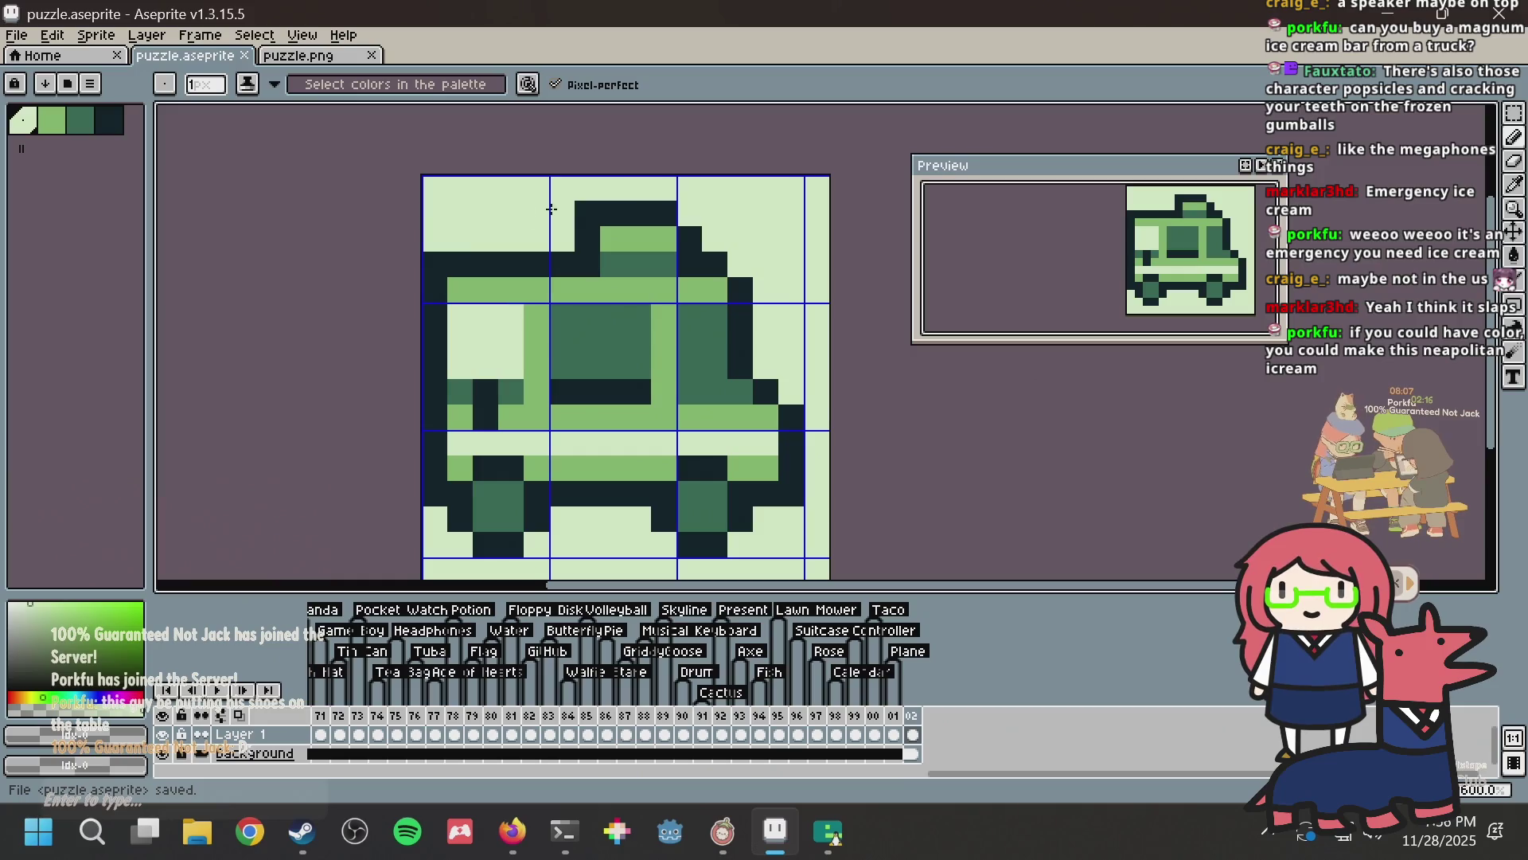
pyautogui.press('m')
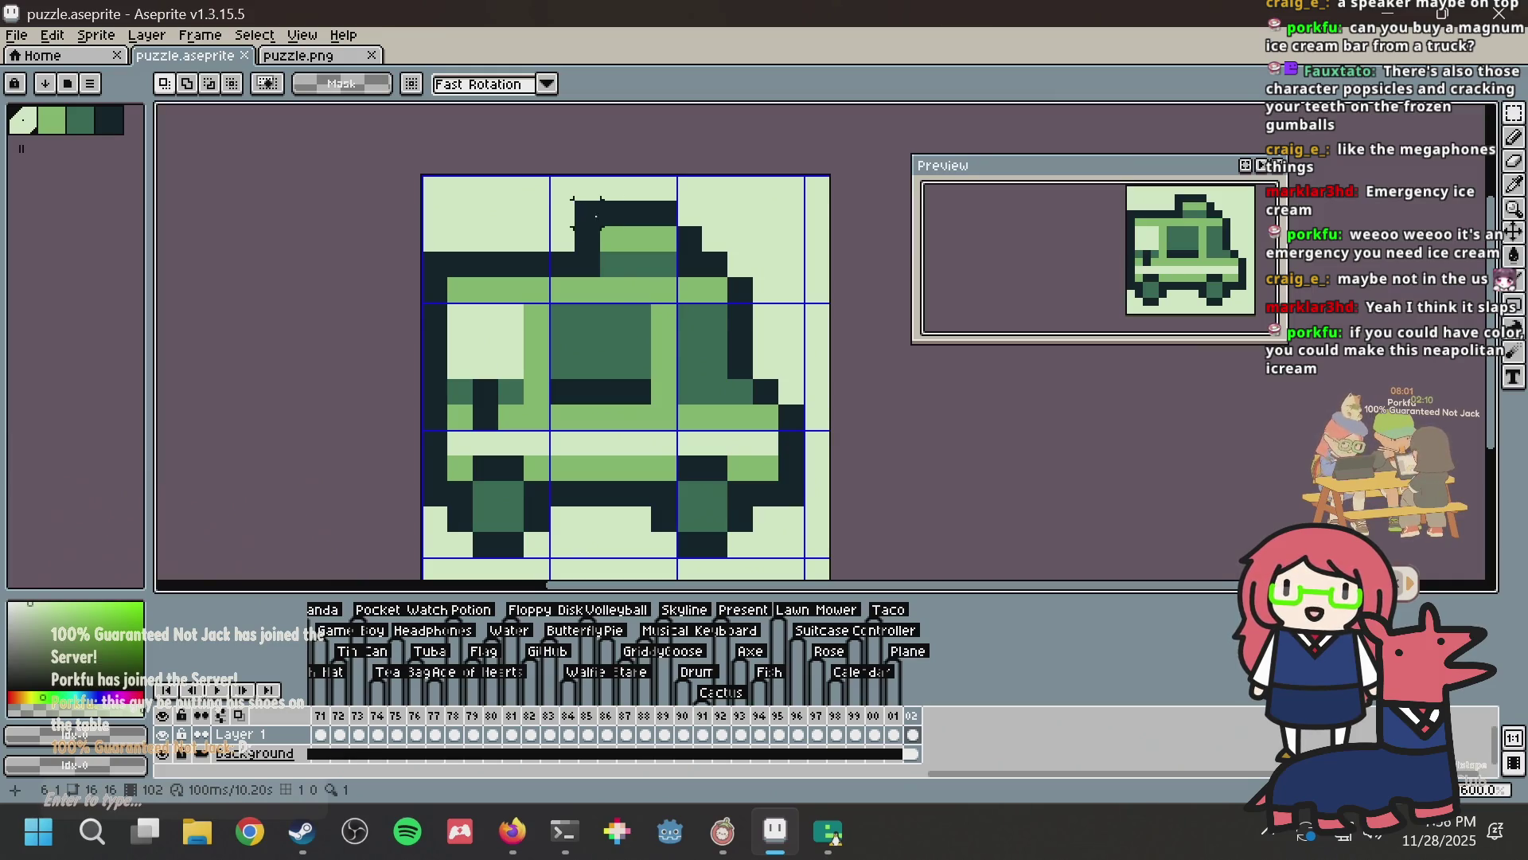
# Step: Try shifting a 5x8 block of the truck's front one pixel right, then undo it
pyautogui.moveTo(662, 239)
pyautogui.mouseDown()
pyautogui.moveTo(733, 410)
pyautogui.moveTo(782, 433)
pyautogui.mouseUp()
pyautogui.press('Right')
pyautogui.hotkey('ctrl', 'd')
pyautogui.press('b')
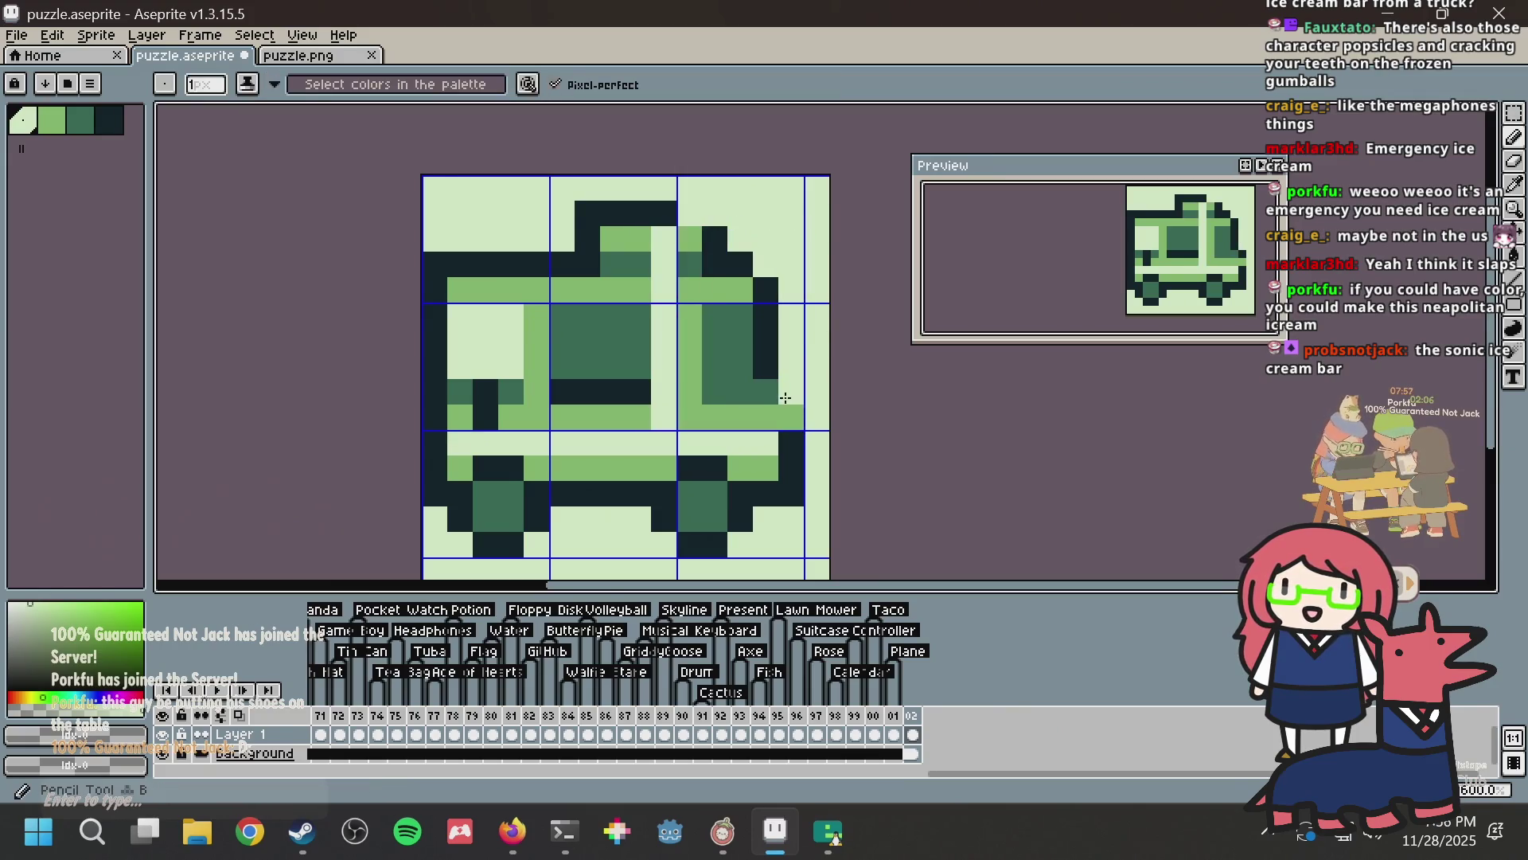
pyautogui.keyDown('alt'); pyautogui.click(787, 417); pyautogui.keyUp('alt')
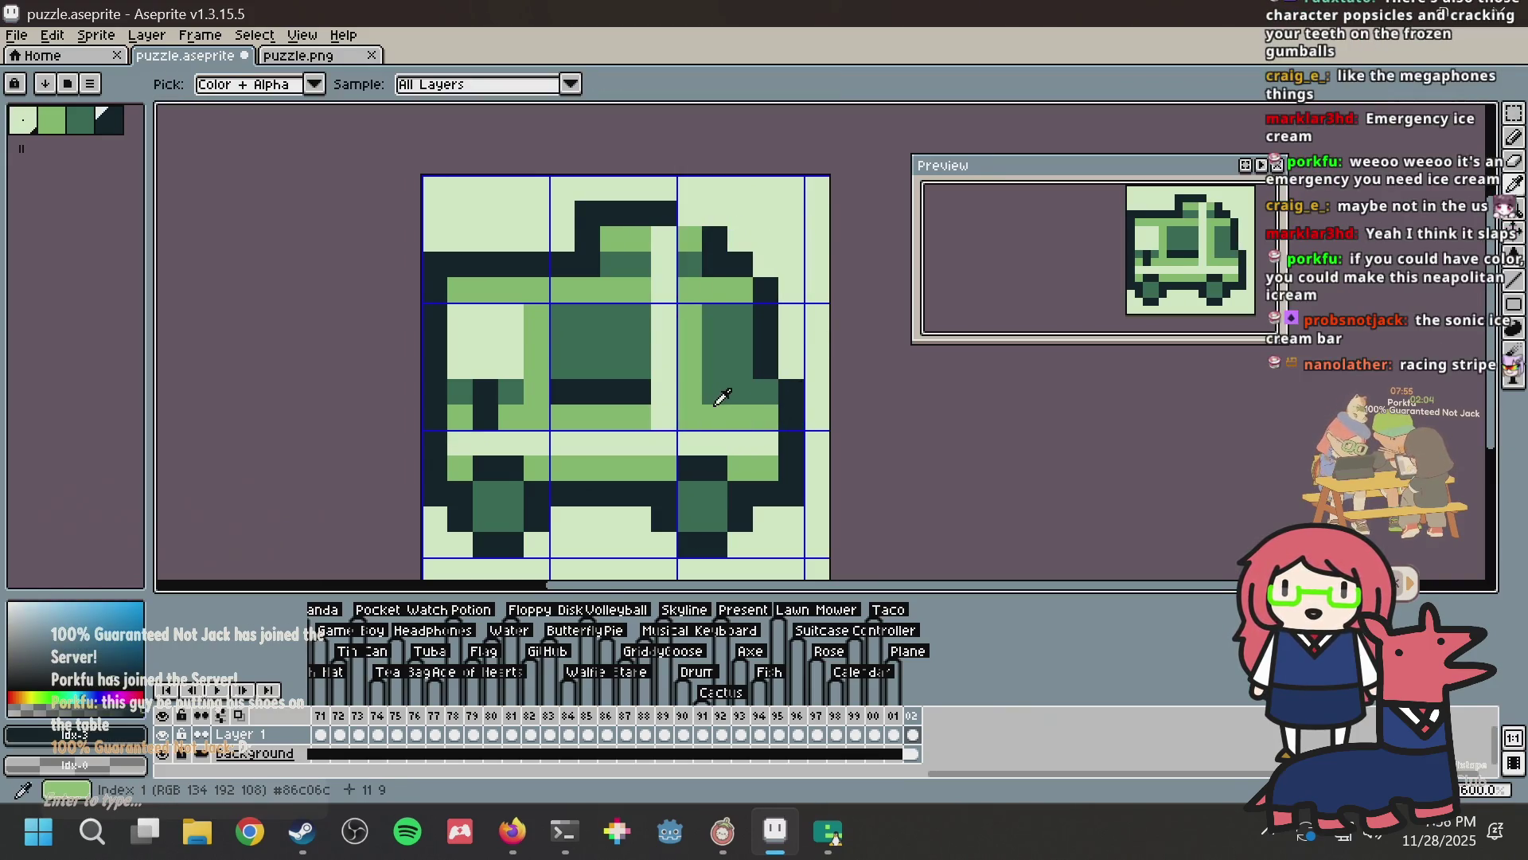
pyautogui.hotkey('ctrl', 'z')
pyautogui.hotkey('ctrl', 'z')
pyautogui.hotkey('ctrl', 'd')
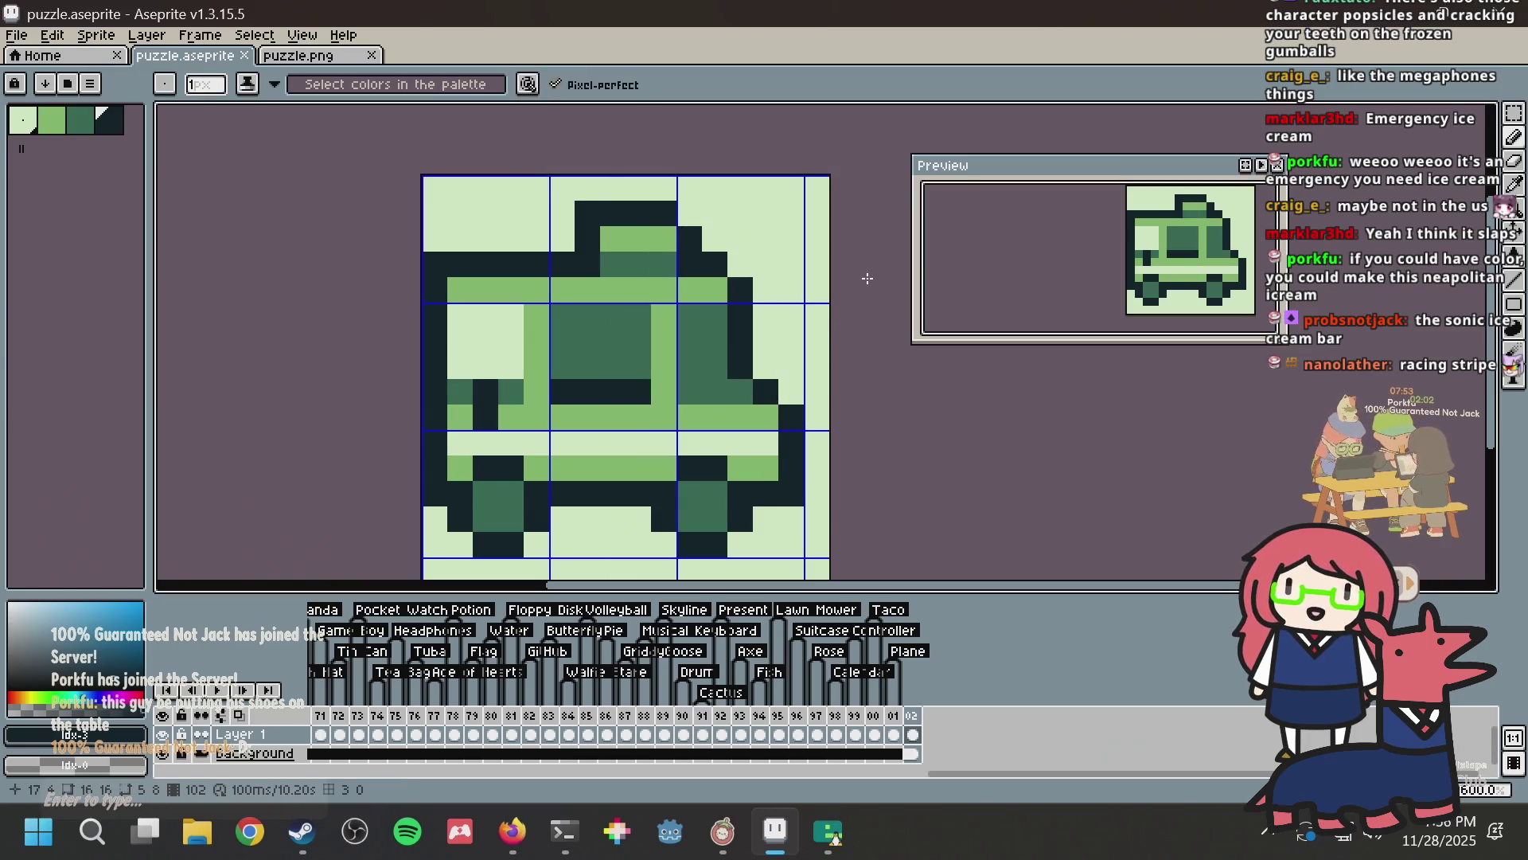
# Step: Paint a lower-stripe pixel in the lightest colour, discarding a stray dark pixel
pyautogui.click(695, 304)
pyautogui.hotkey('ctrl', 's')
pyautogui.hotkey('ctrl', 'z')
pyautogui.press('alt')
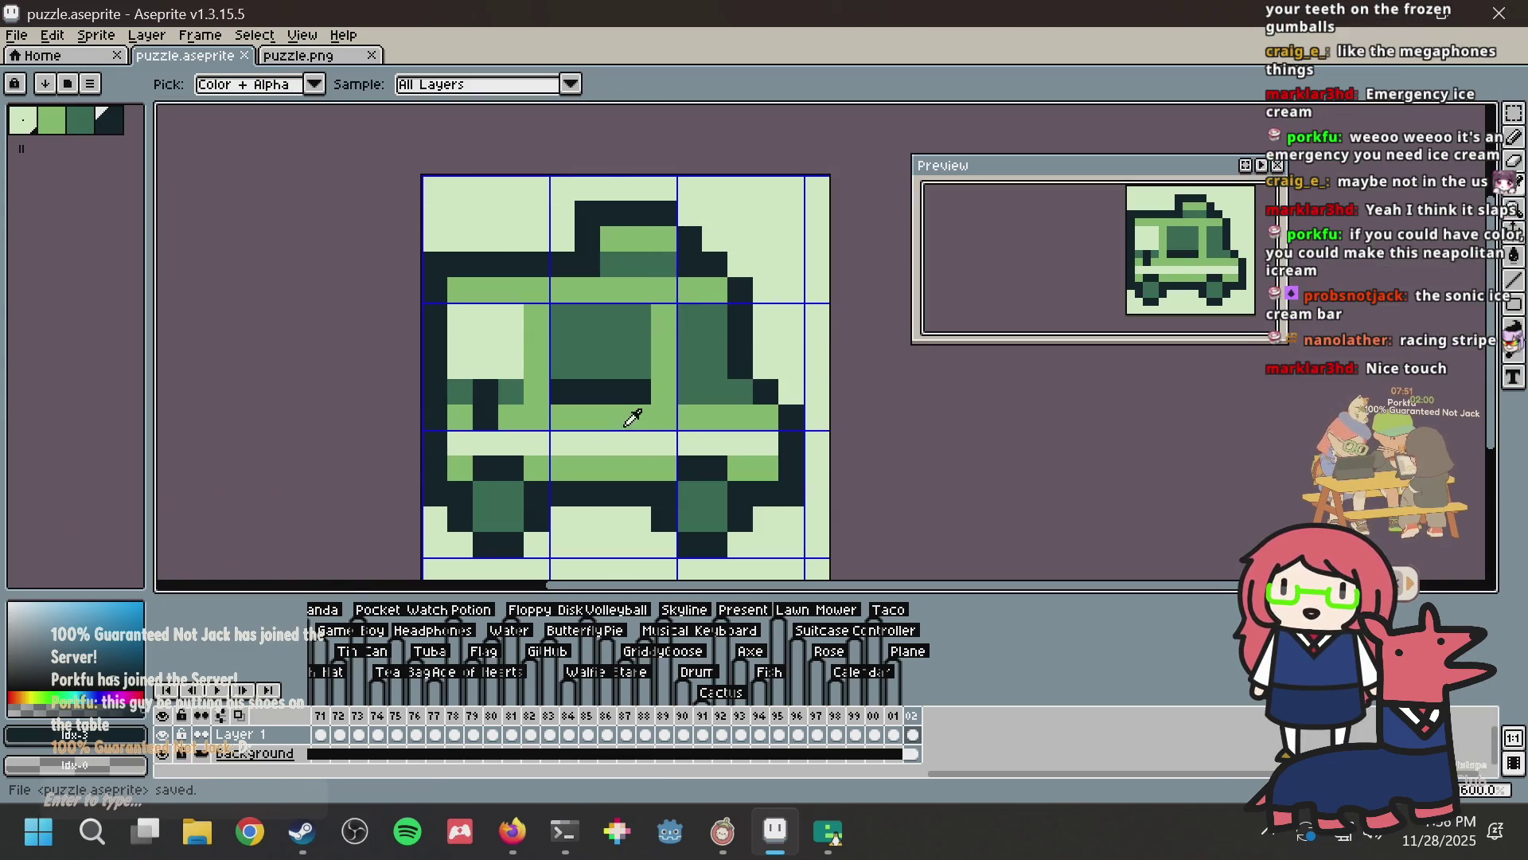
pyautogui.click(611, 439)
pyautogui.hotkey('ctrl', 's')
pyautogui.click(560, 467)
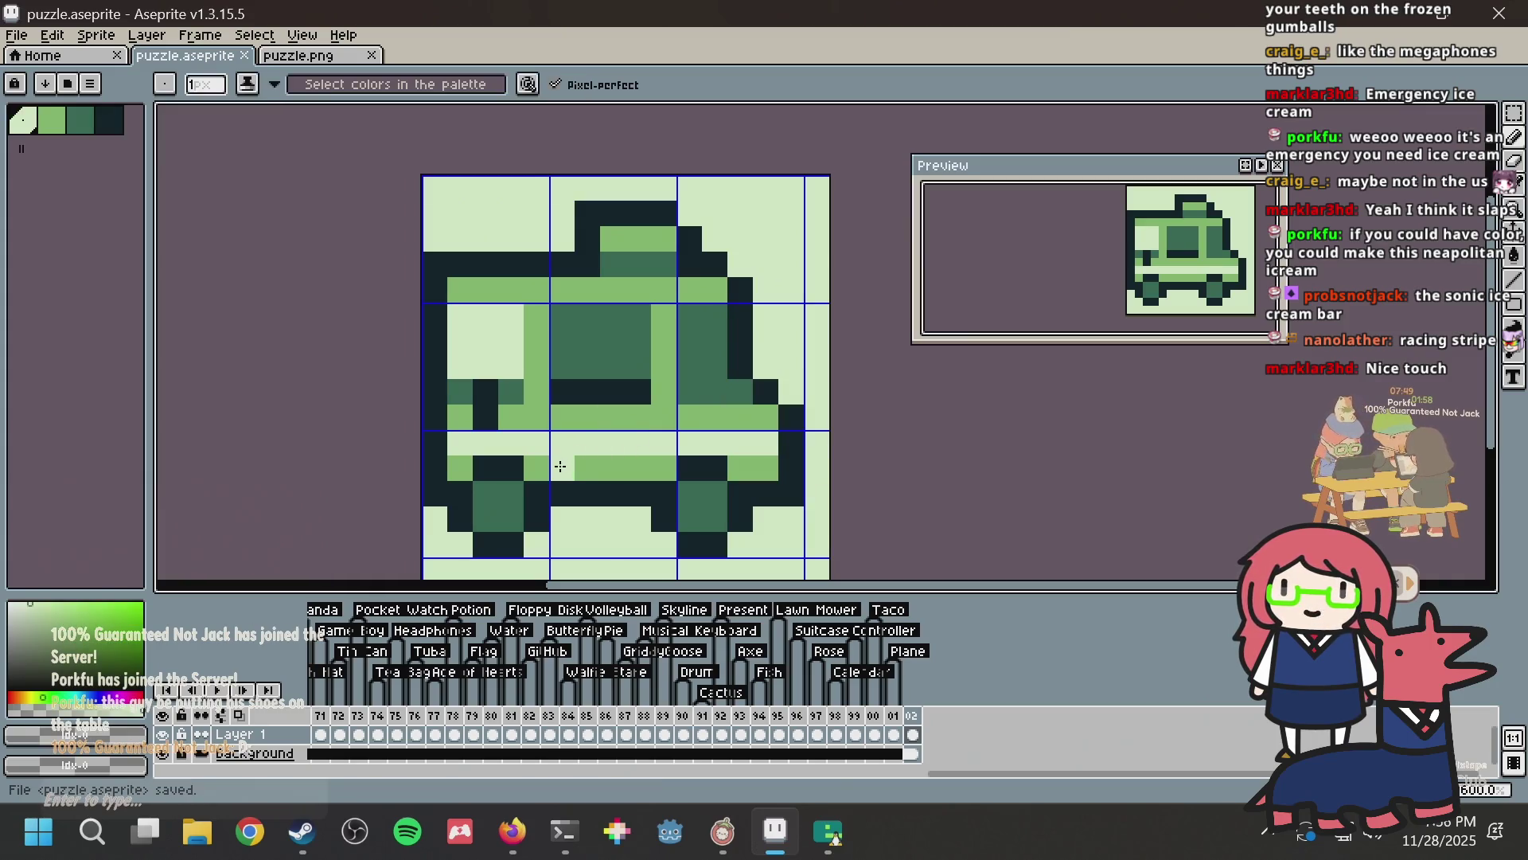
# Step: Compare with the reference photo, add a dark pixel in the left window, and save
pyautogui.hotkey('alt', 'Tab')
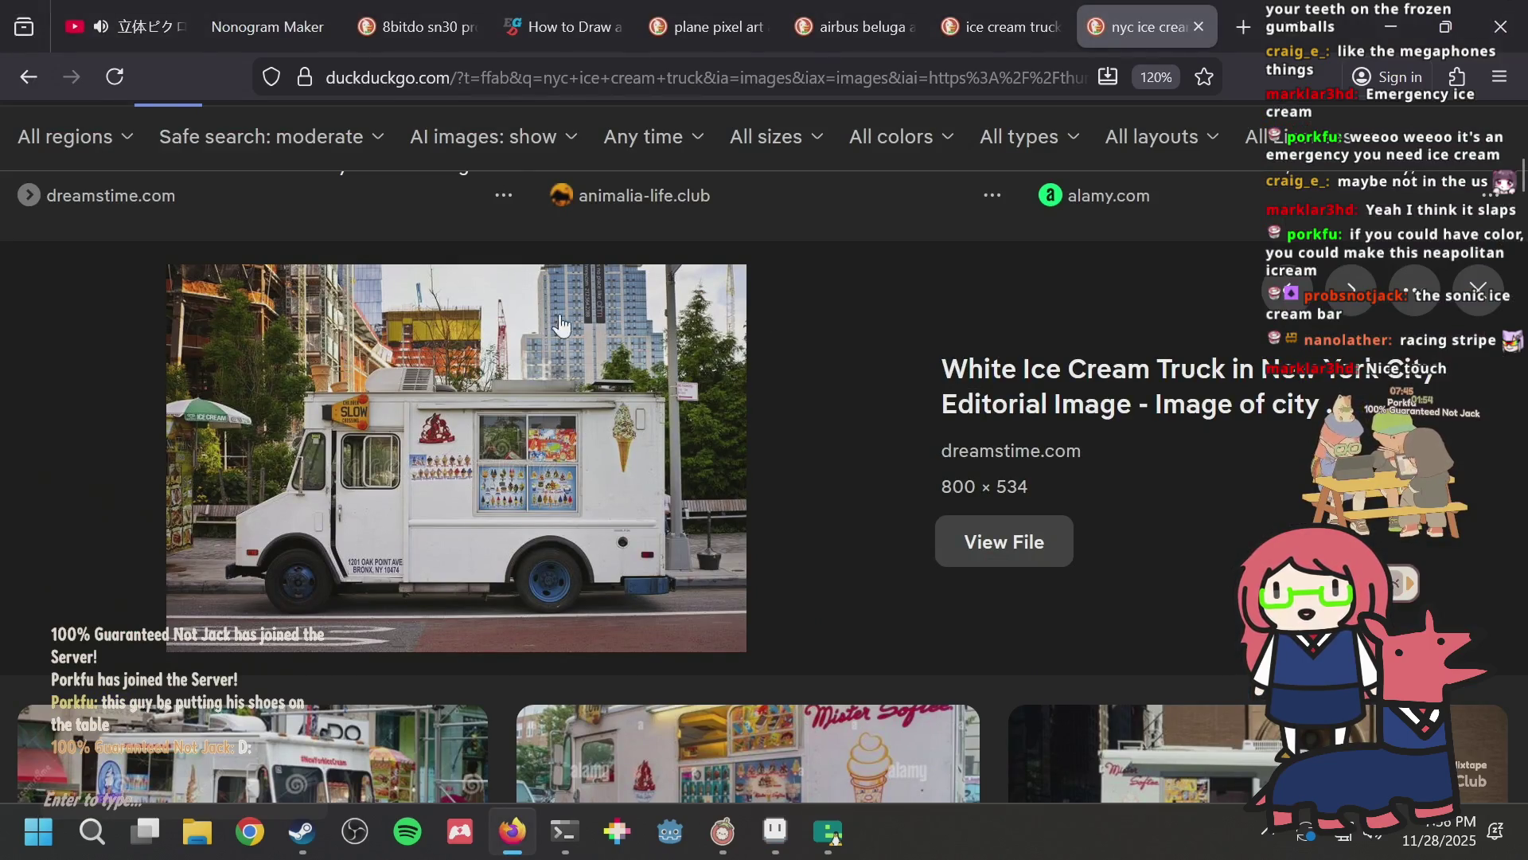
pyautogui.hotkey('alt', 'Tab')
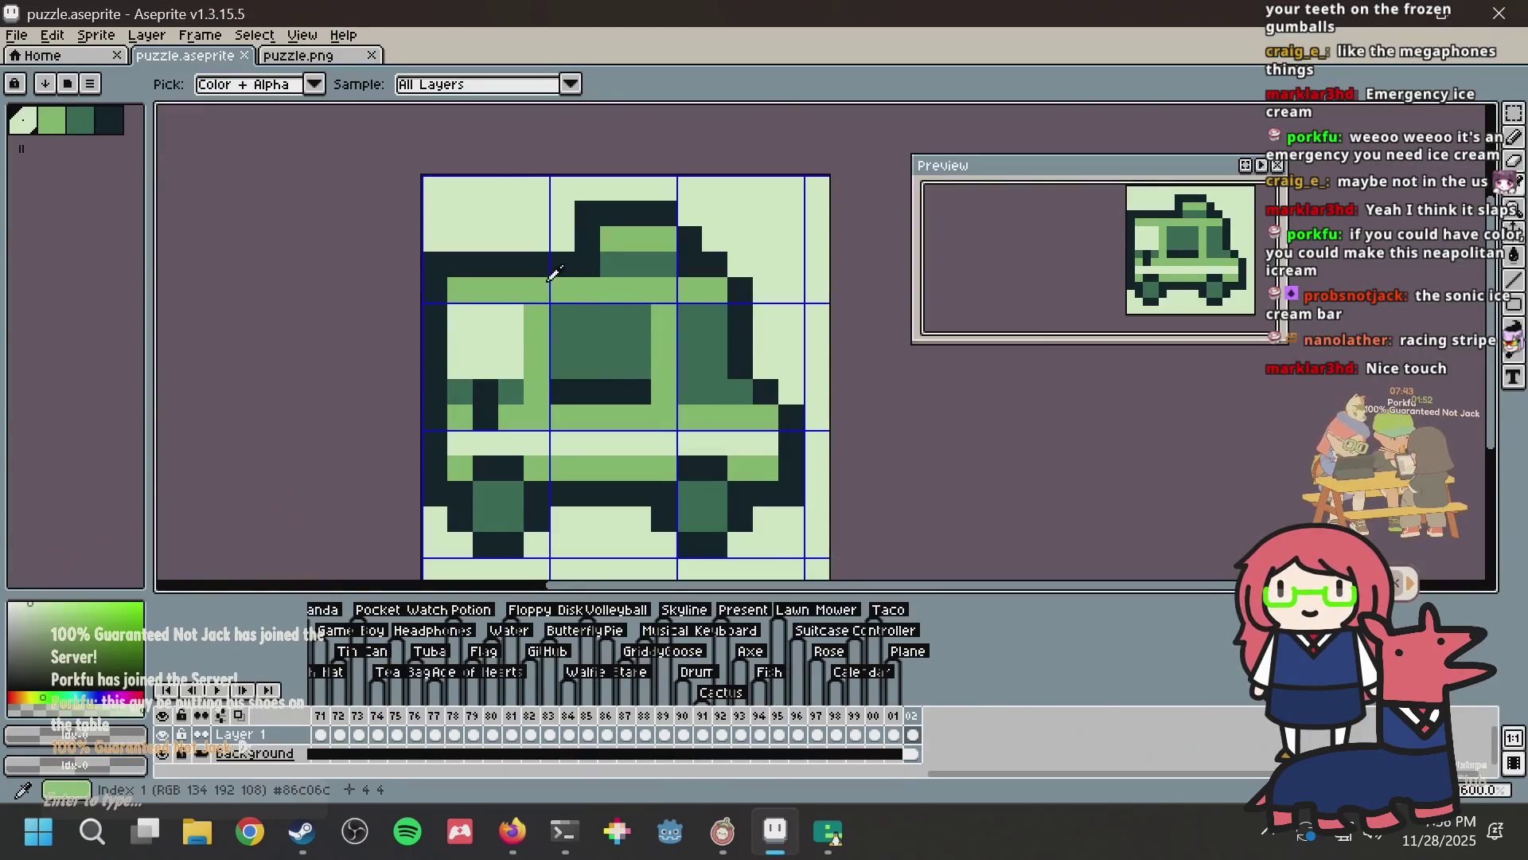
pyautogui.click(484, 238)
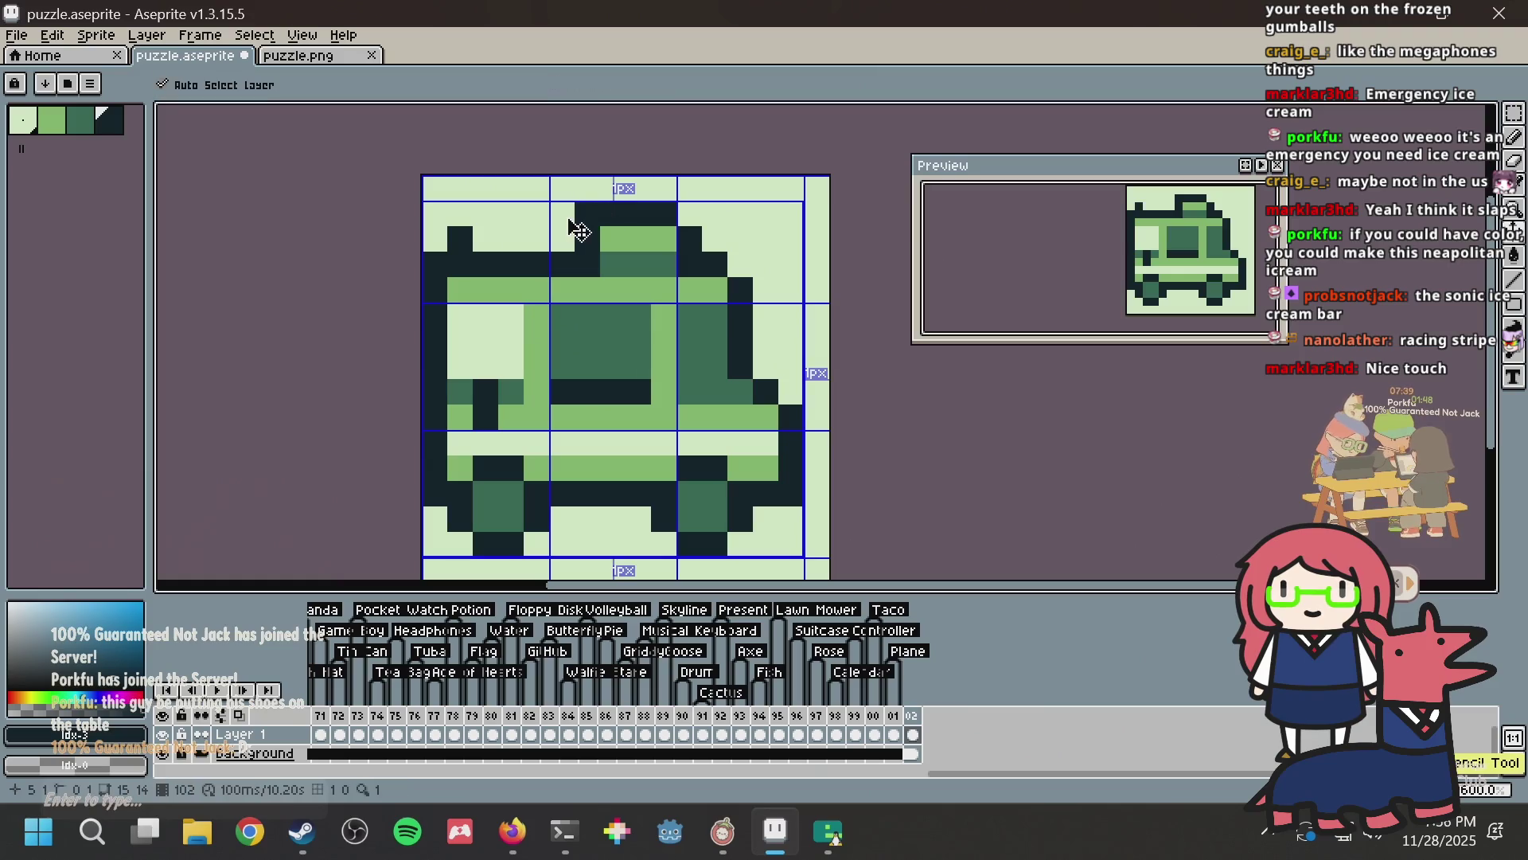
pyautogui.hotkey('alt', 'Tab')
pyautogui.hotkey('alt', 'Tab')
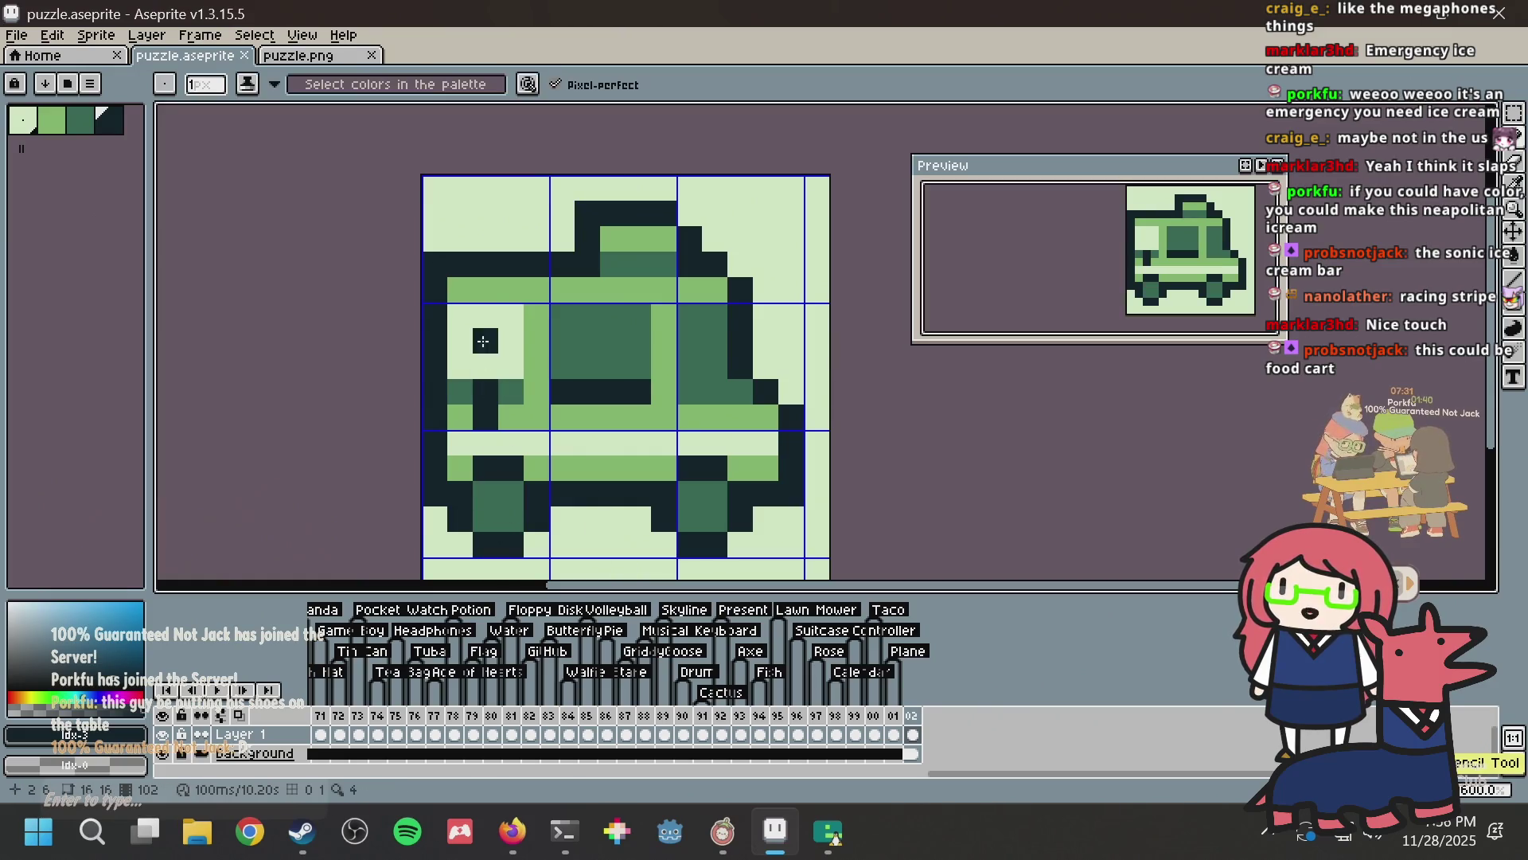
pyautogui.hotkey('ctrl', 's')
# Step: Paint two left-window pixels light green and save
pyautogui.scroll(3, 460, 340)
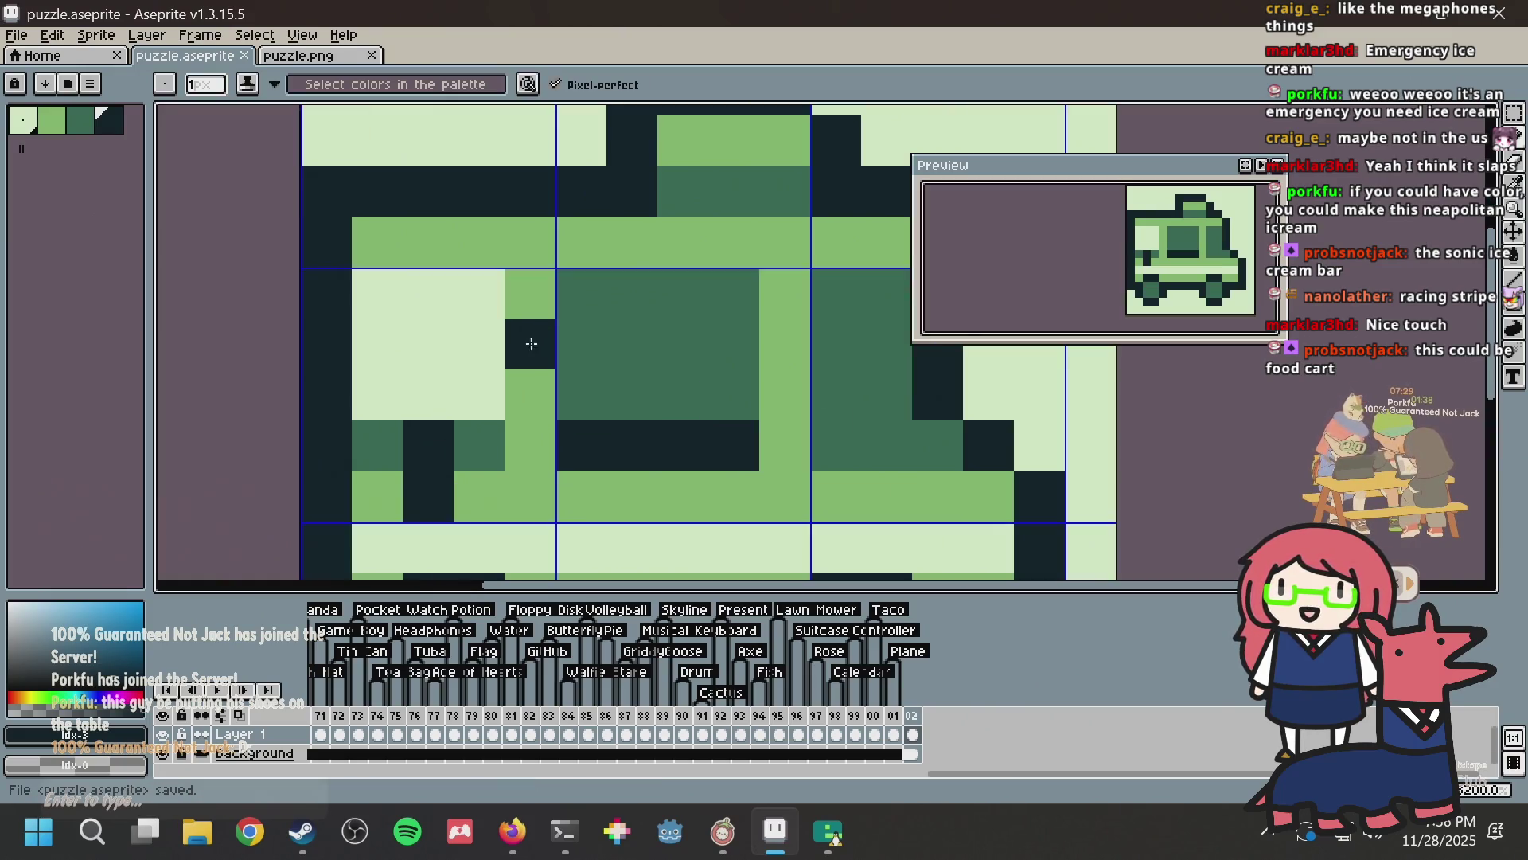
pyautogui.scroll(-3, 511, 292)
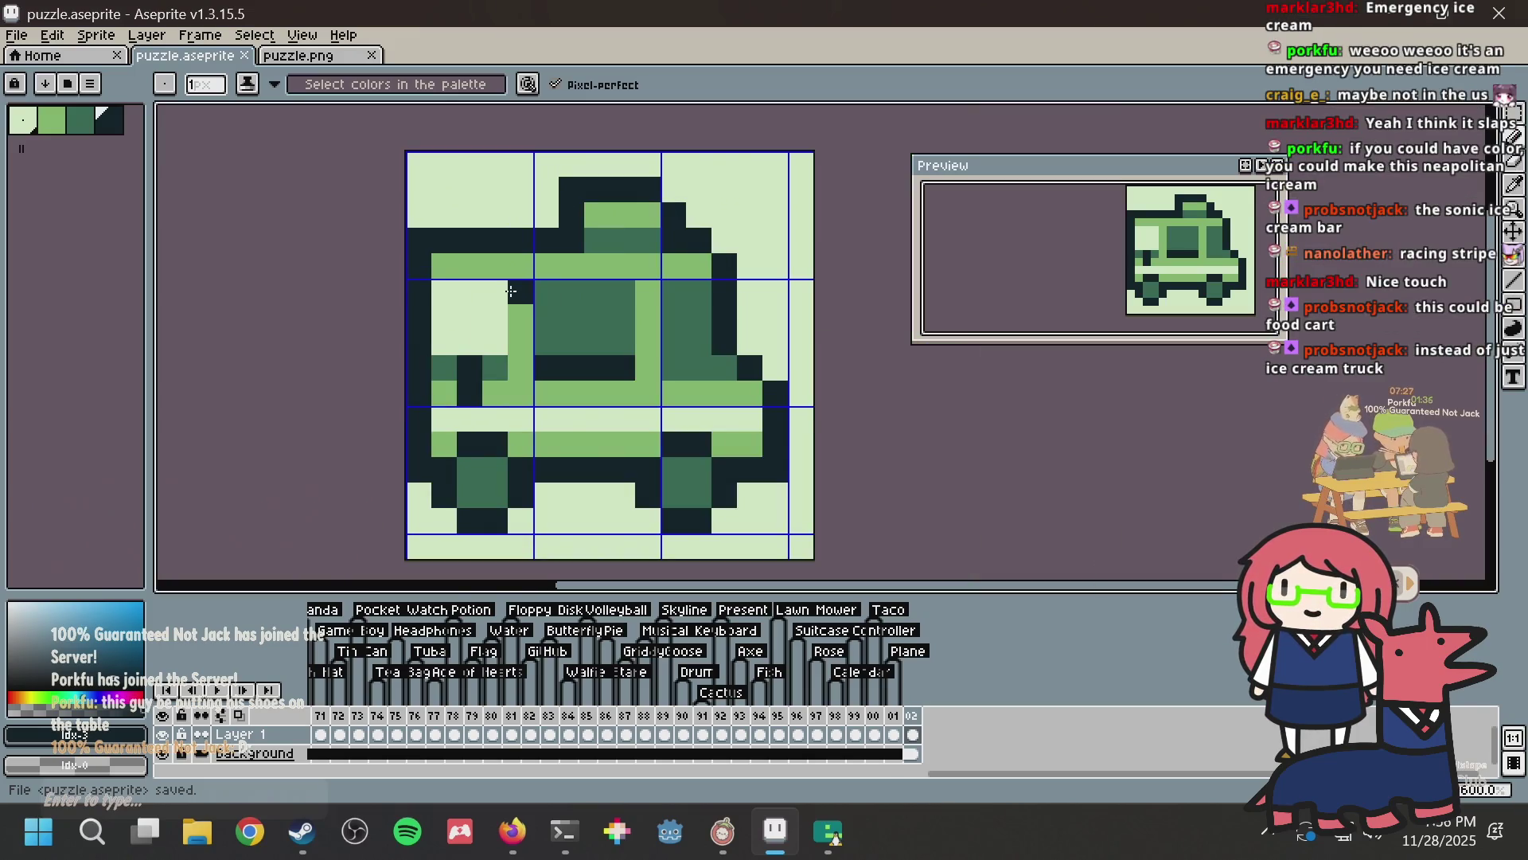
pyautogui.scroll(2, 487, 349)
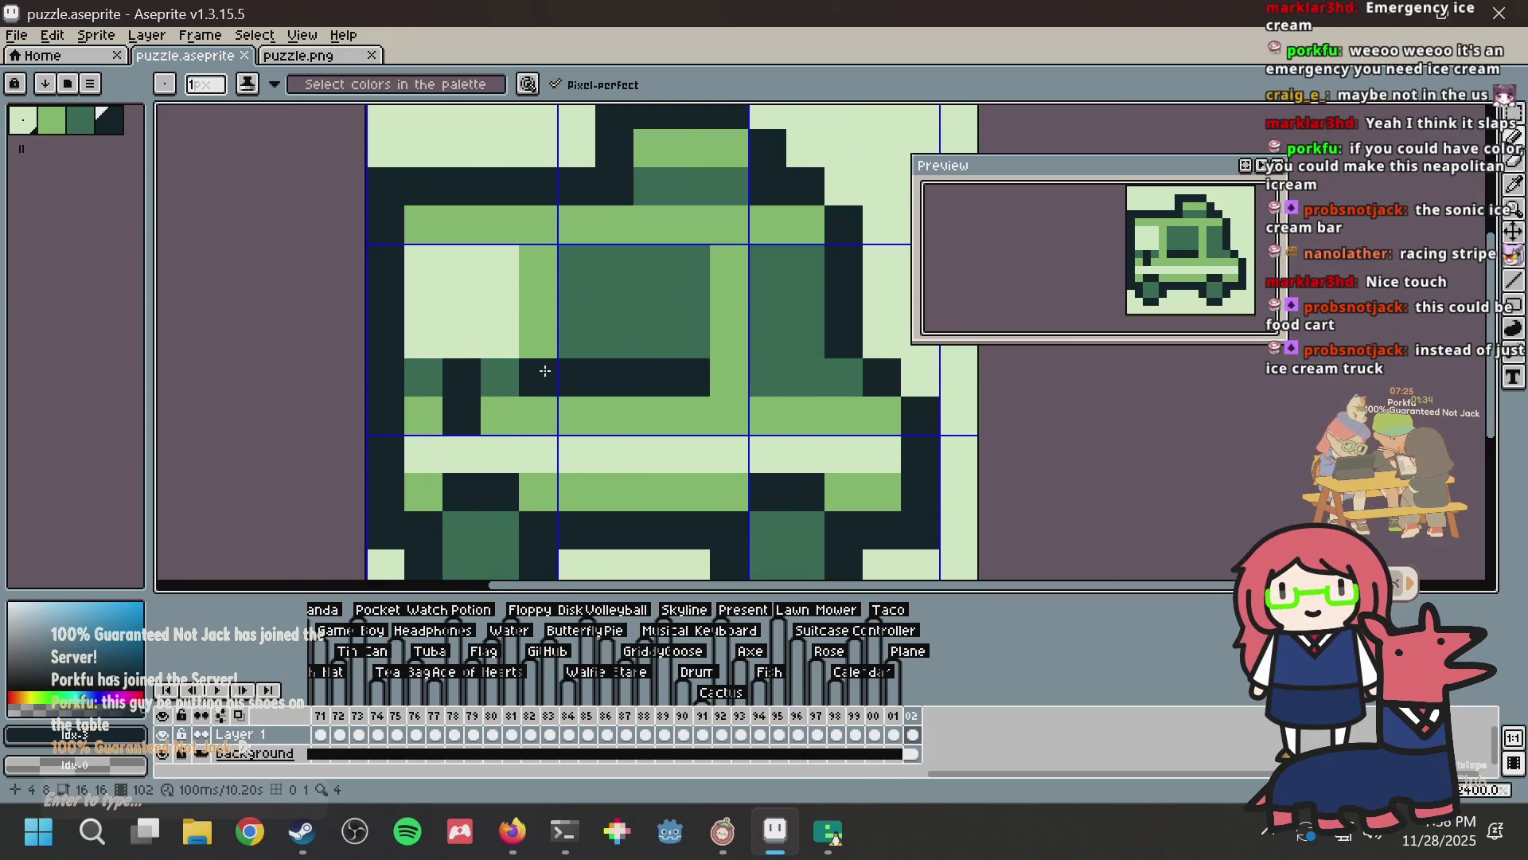
pyautogui.keyDown('alt'); pyautogui.click(530, 285); pyautogui.keyUp('alt')
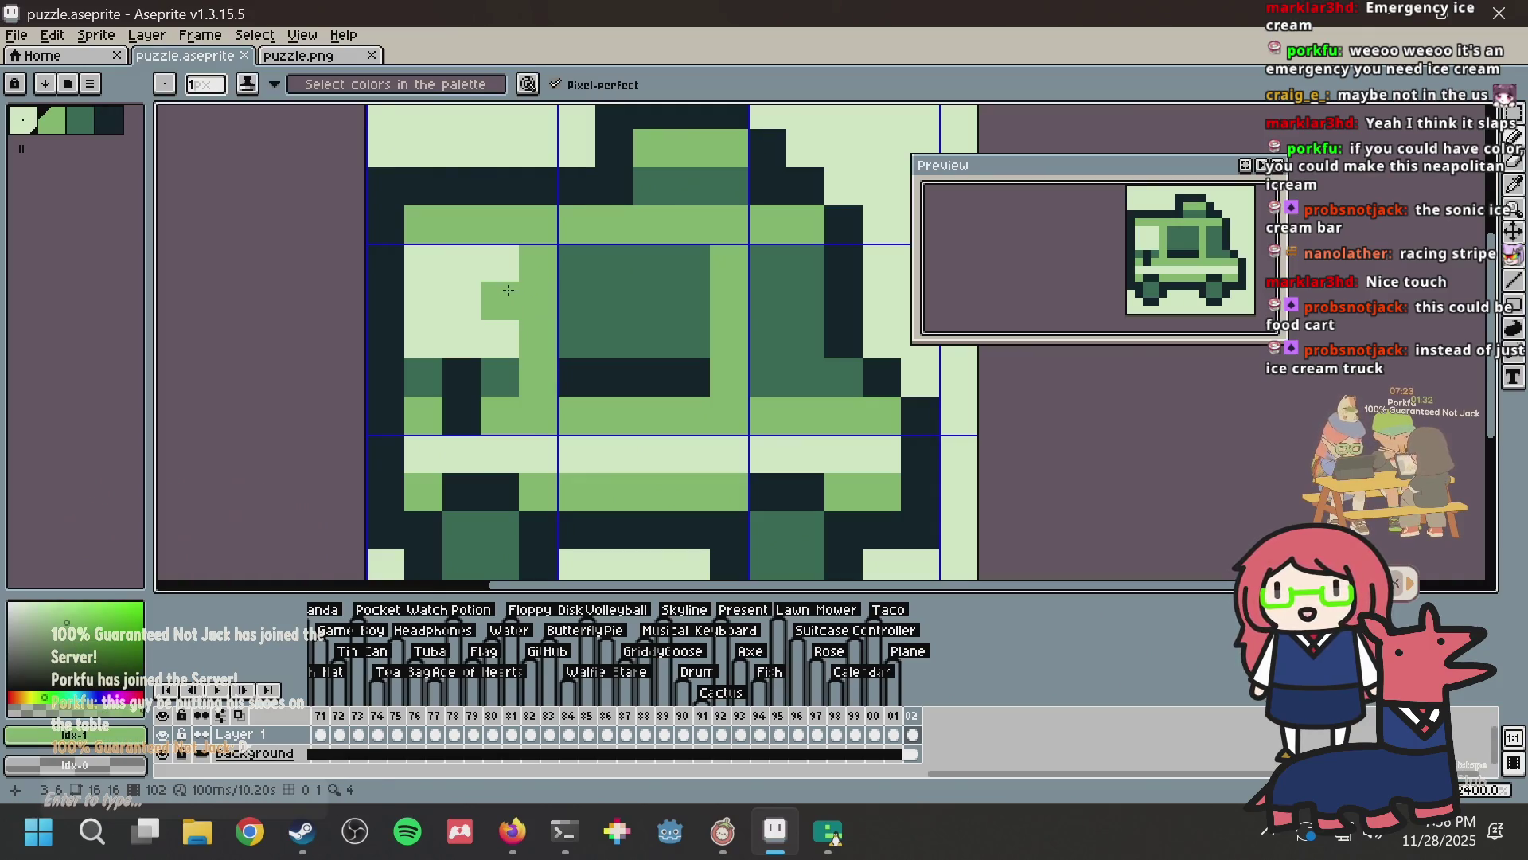
pyautogui.moveTo(461, 301); pyautogui.dragTo(459, 340)
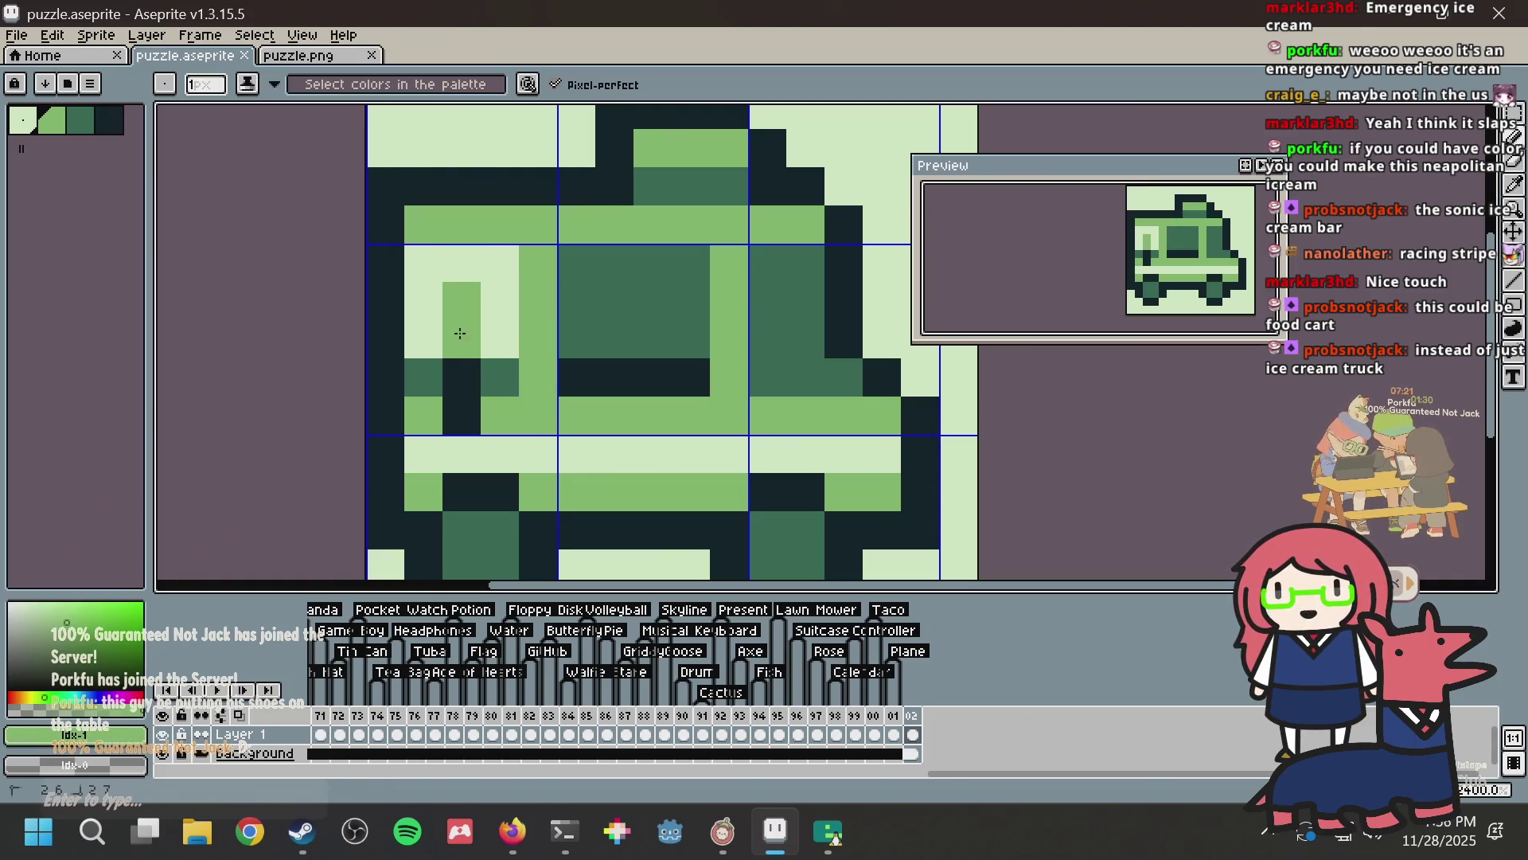
pyautogui.scroll(-2, 466, 336)
pyautogui.hotkey('ctrl', 's')
pyautogui.scroll(2, 542, 288)
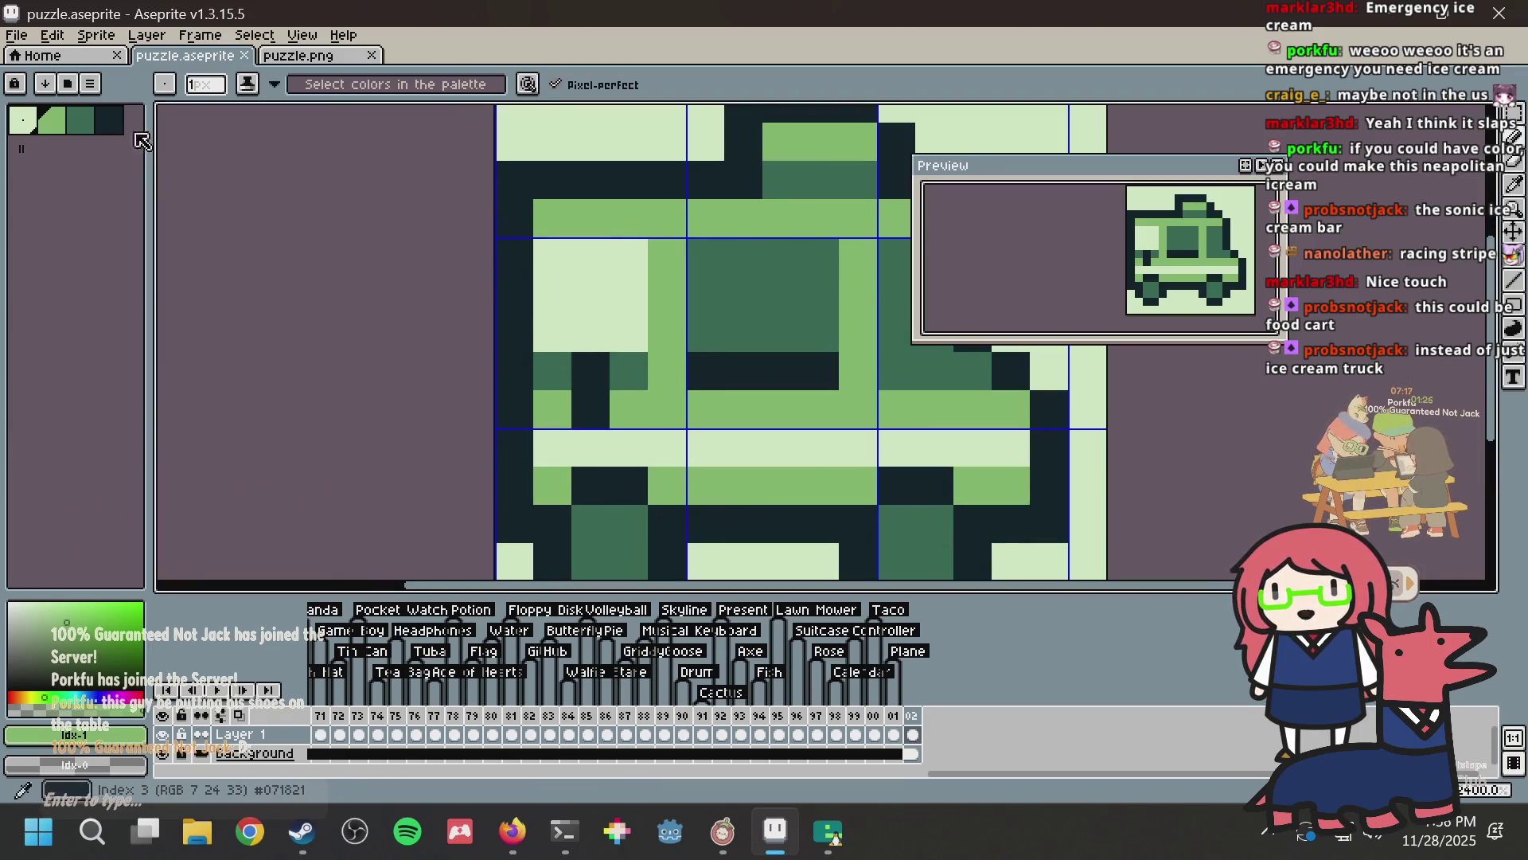
pyautogui.scroll(-1, 660, 218)
# Step: Export puzzle.png, inspect its black-and-white silhouette, then return to puzzle.aseprite and save
pyautogui.hotkey('ctrl', 'e')
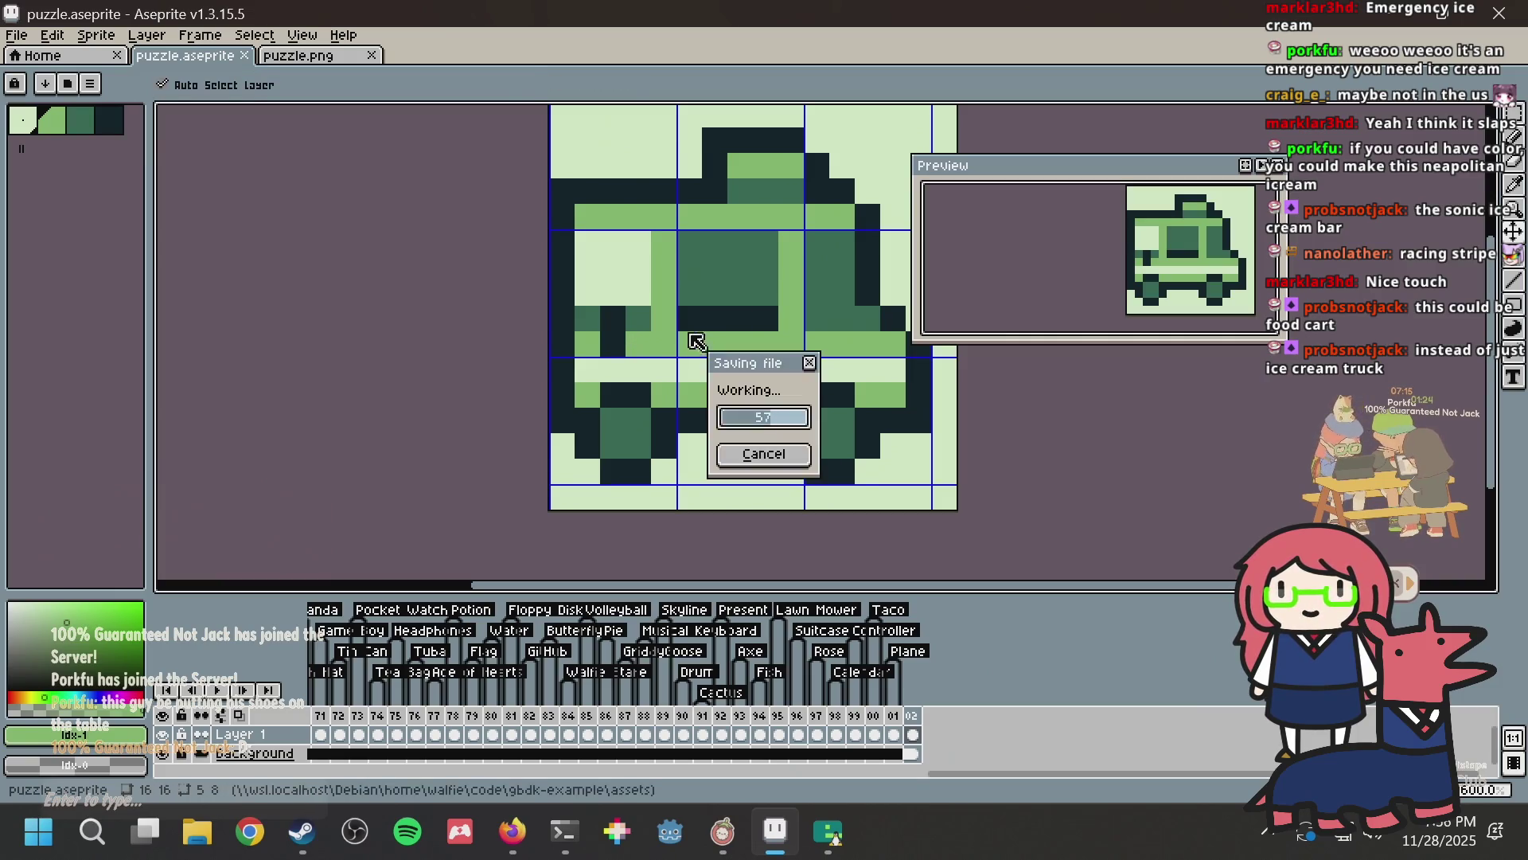
pyautogui.hotkey('ctrl', 'a')
pyautogui.click(316, 57)
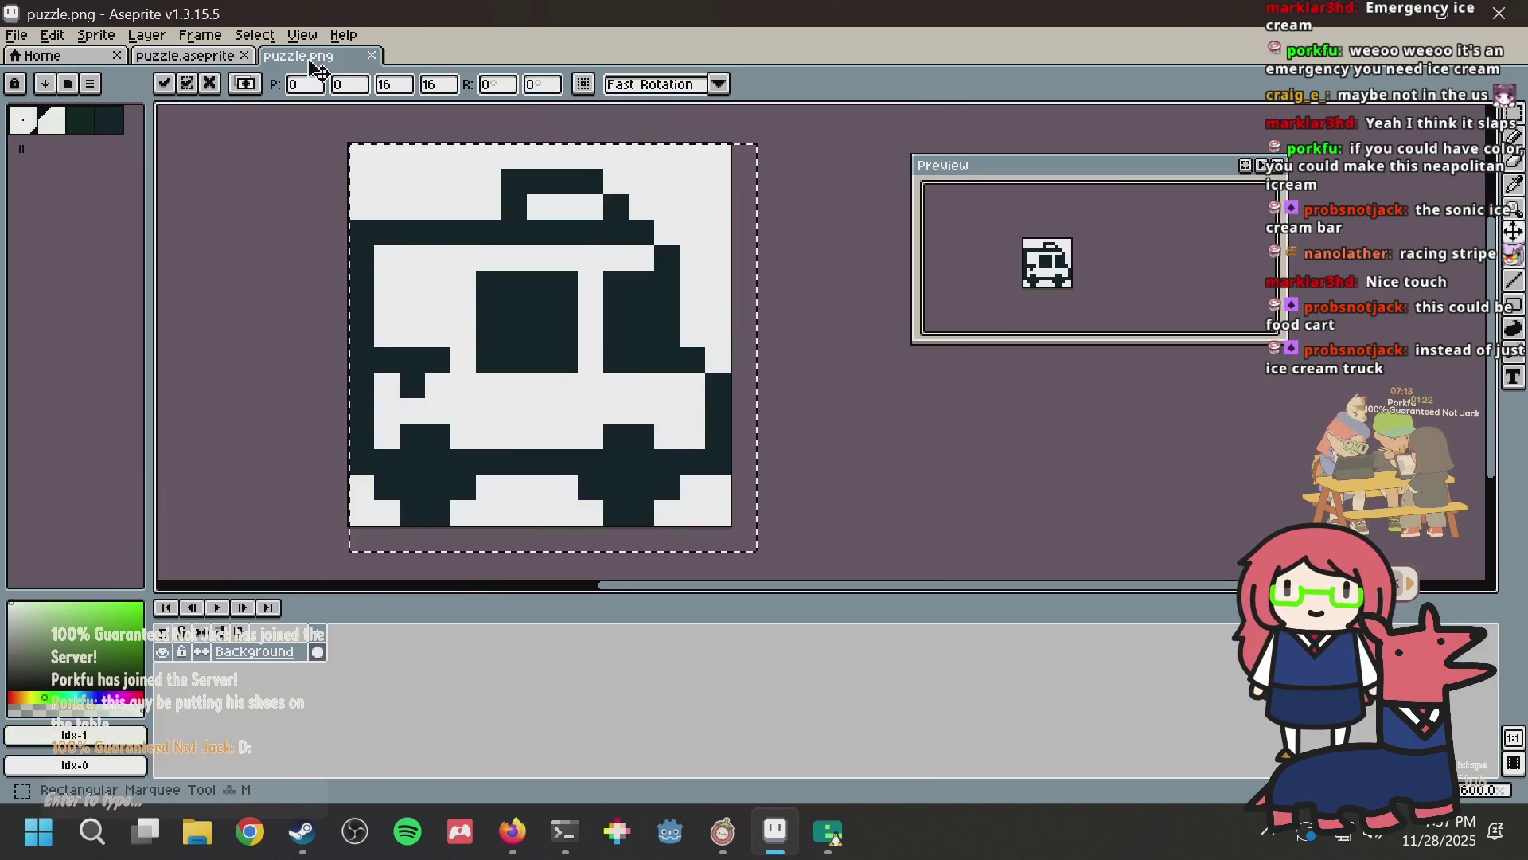
pyautogui.scroll(2, 415, 333)
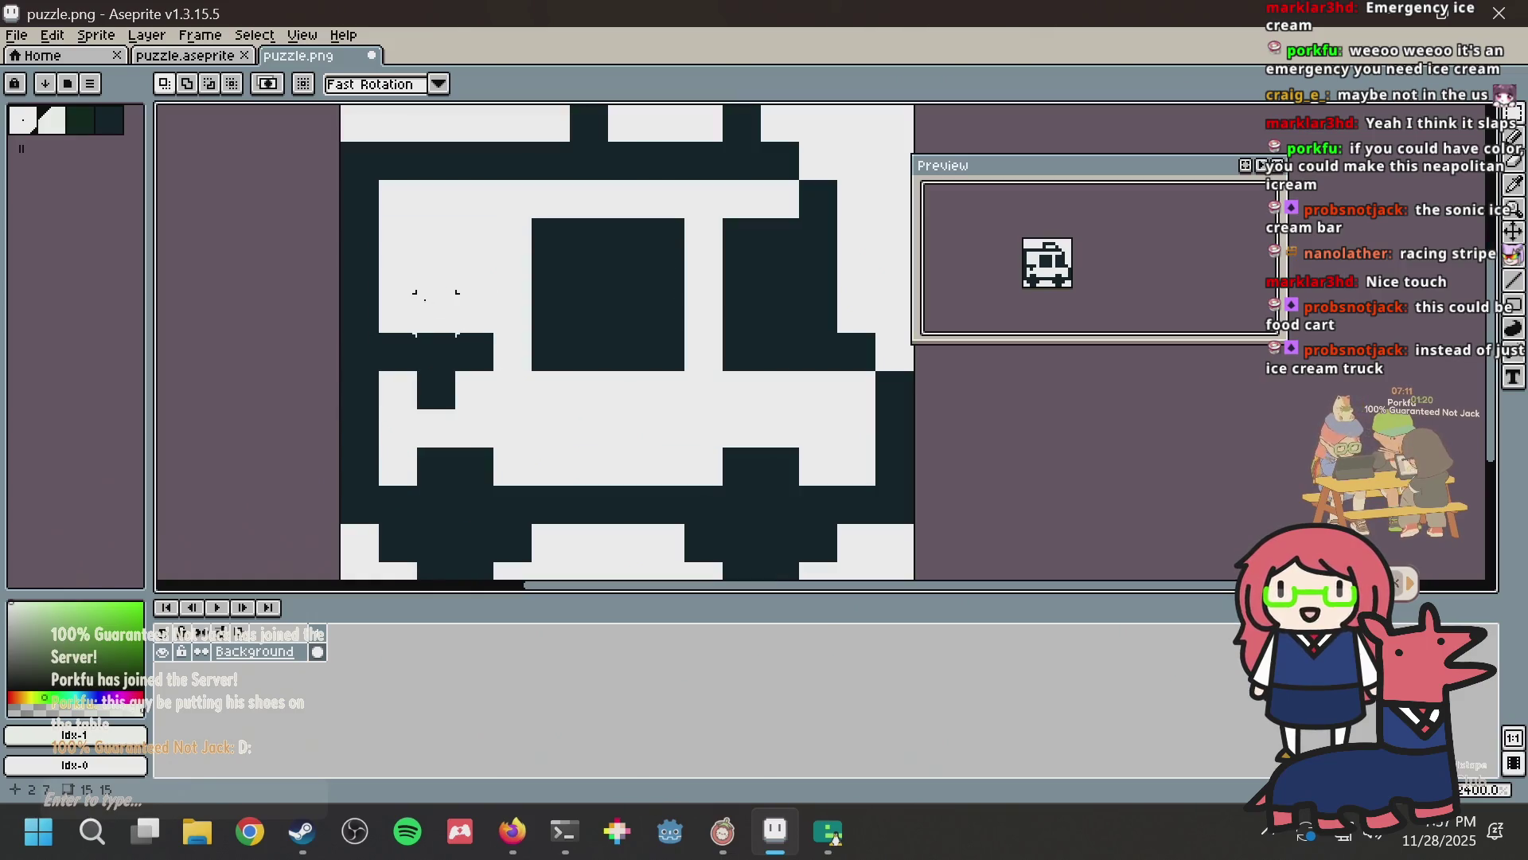
pyautogui.scroll(-1, 864, 303)
pyautogui.scroll(-2, 636, 354)
pyautogui.scroll(1, 589, 368)
pyautogui.scroll(4, 581, 370)
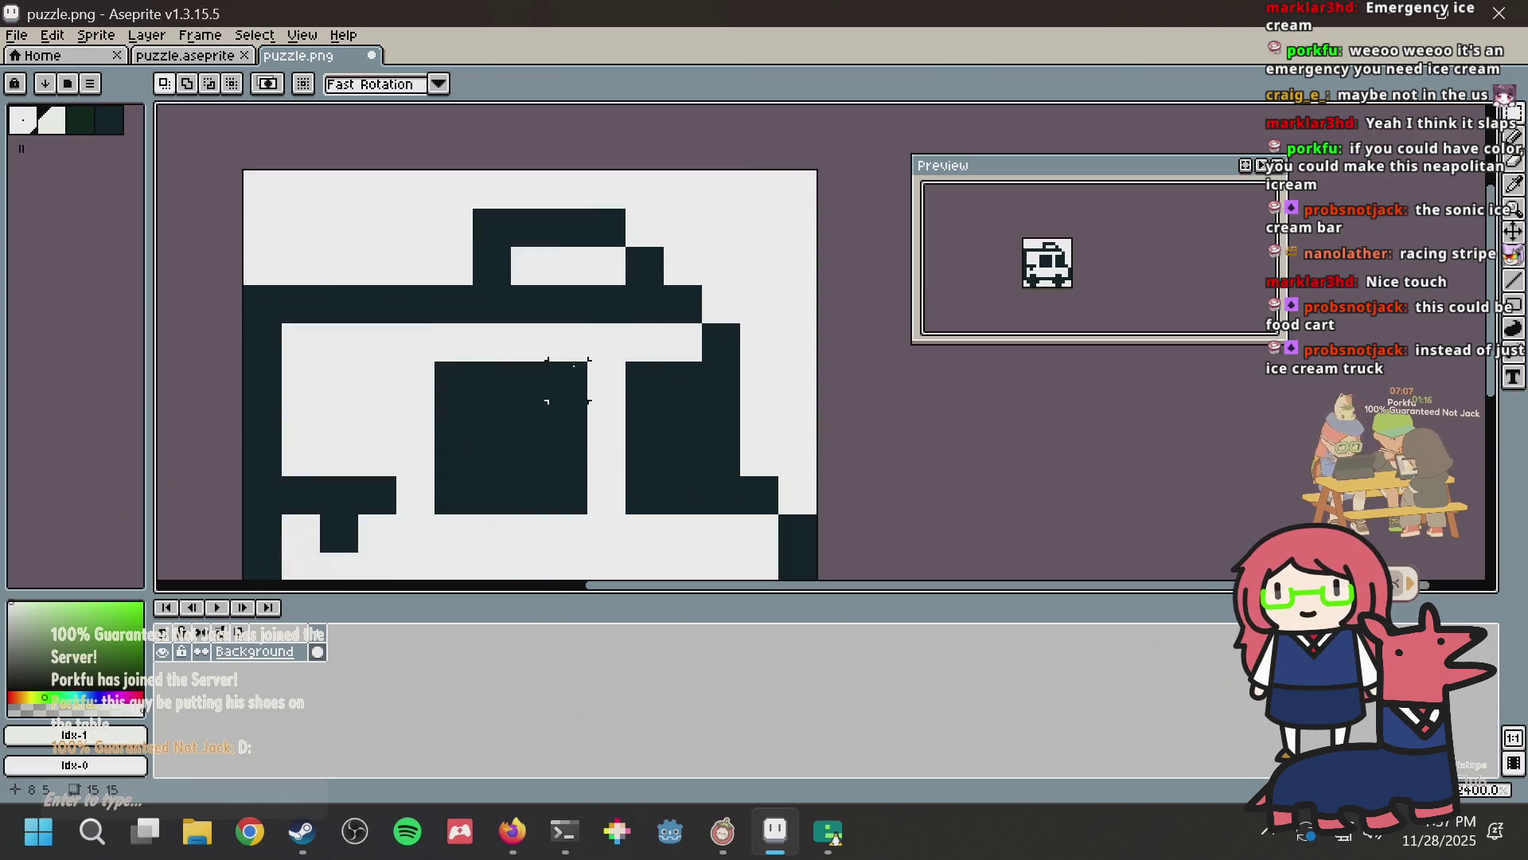
pyautogui.click(231, 55)
pyautogui.hotkey('ctrl', 'd')
pyautogui.hotkey('ctrl', 's')
# Step: Recolour several window pixels in dark, medium and light green
pyautogui.press('b')
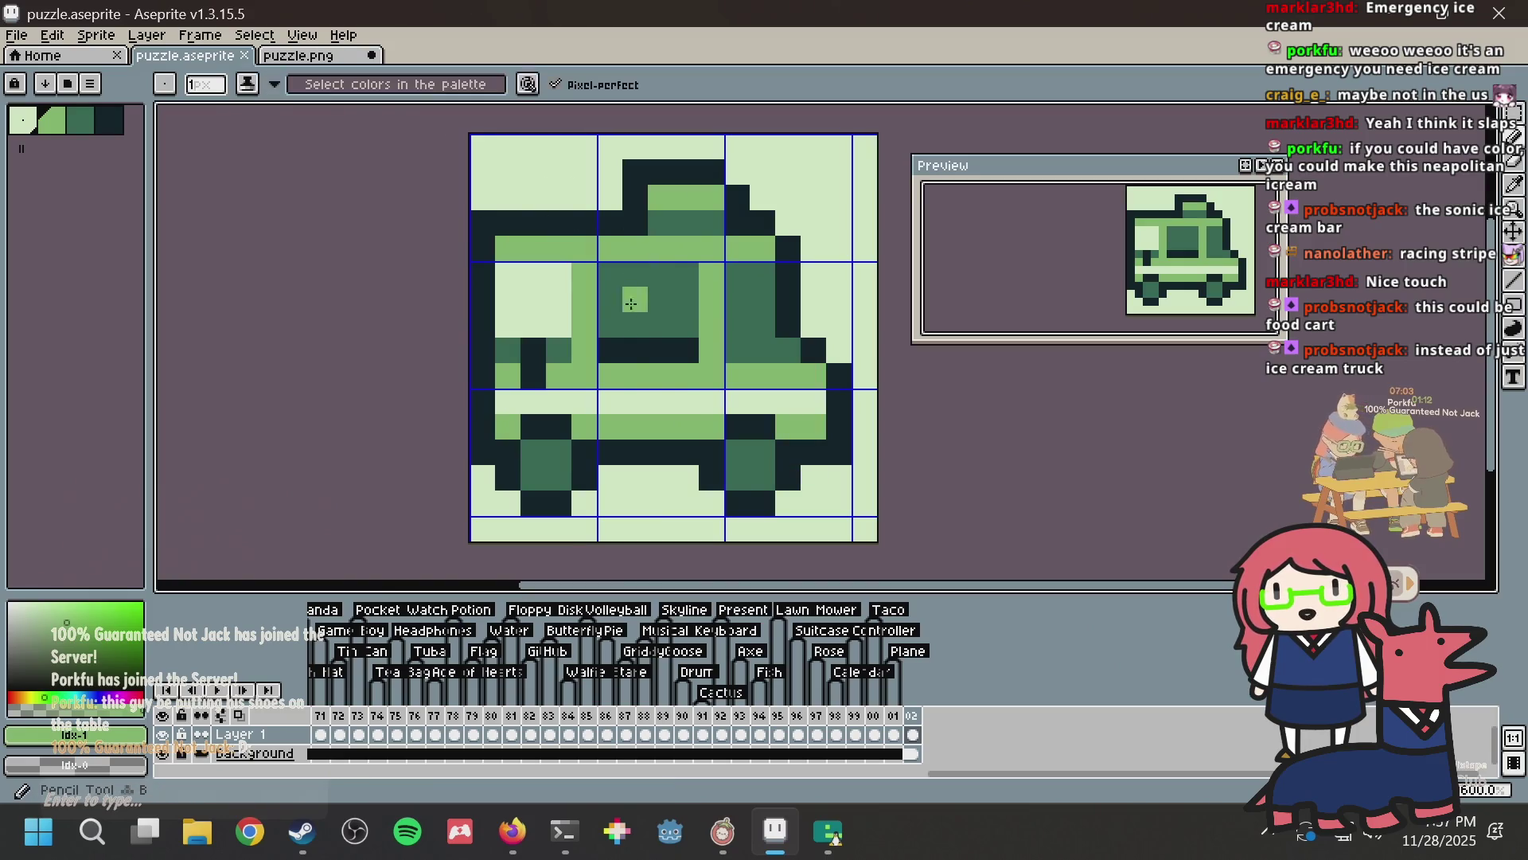
pyautogui.keyDown('alt'); pyautogui.click(556, 342); pyautogui.keyUp('alt')
pyautogui.click(536, 353)
pyautogui.click(535, 374)
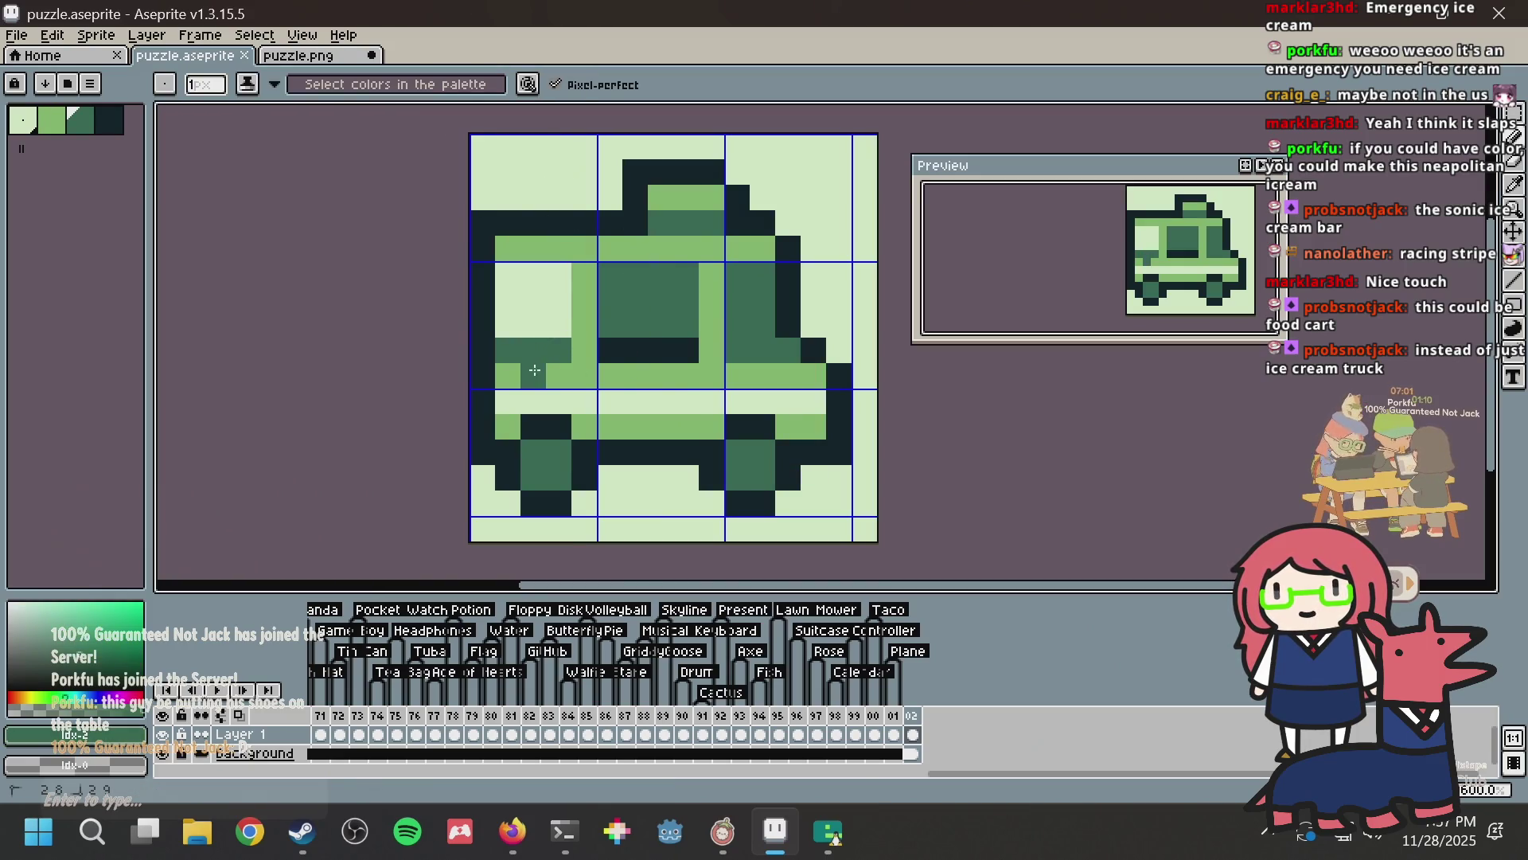
pyautogui.keyDown('alt'); pyautogui.click(584, 274); pyautogui.keyUp('alt')
pyautogui.click(548, 272)
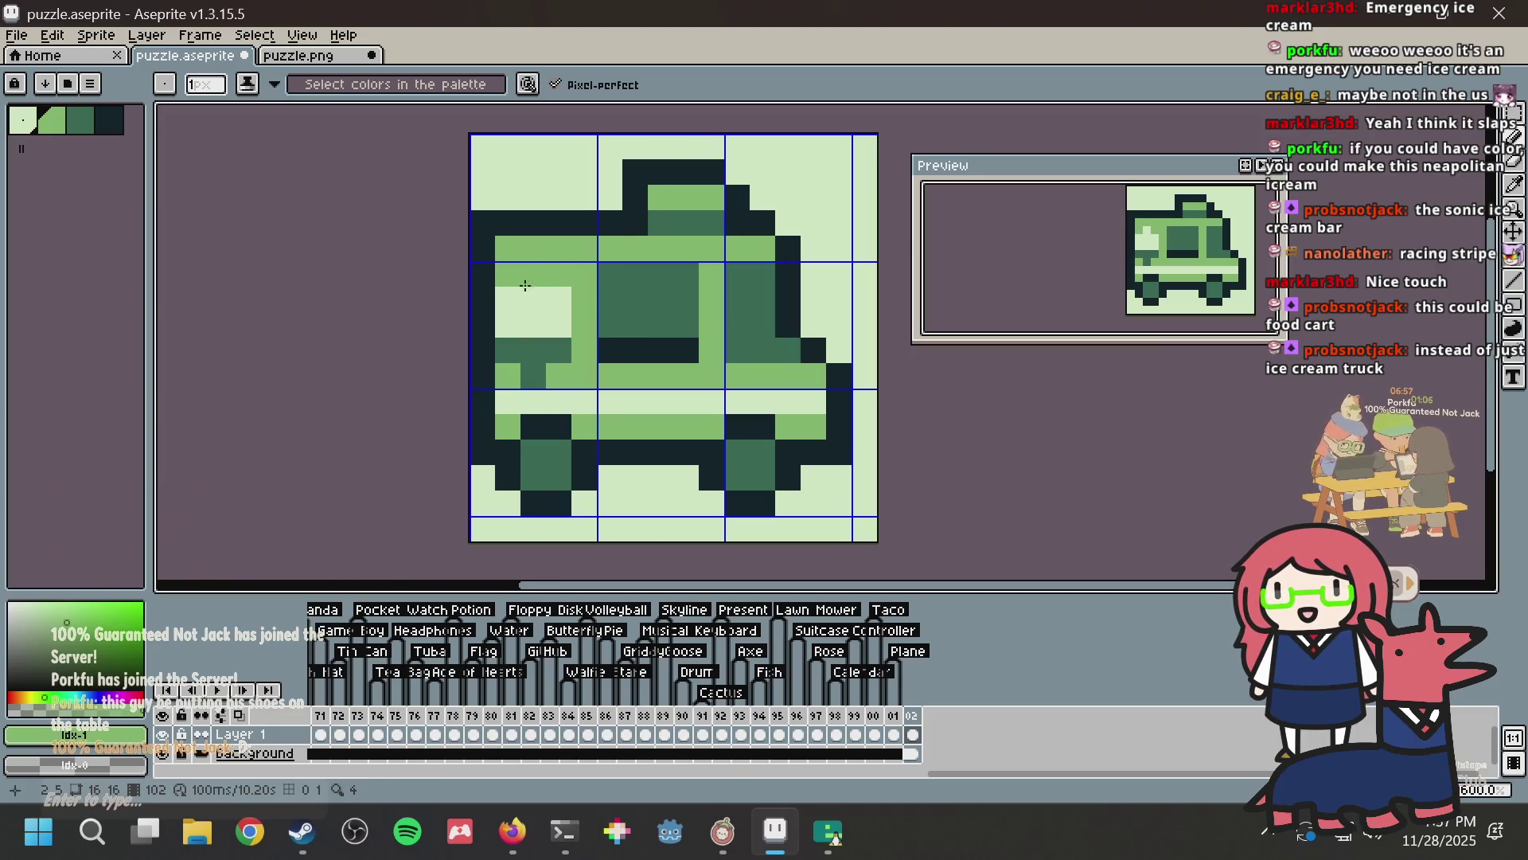
pyautogui.rightClick(528, 284)
pyautogui.click(503, 307)
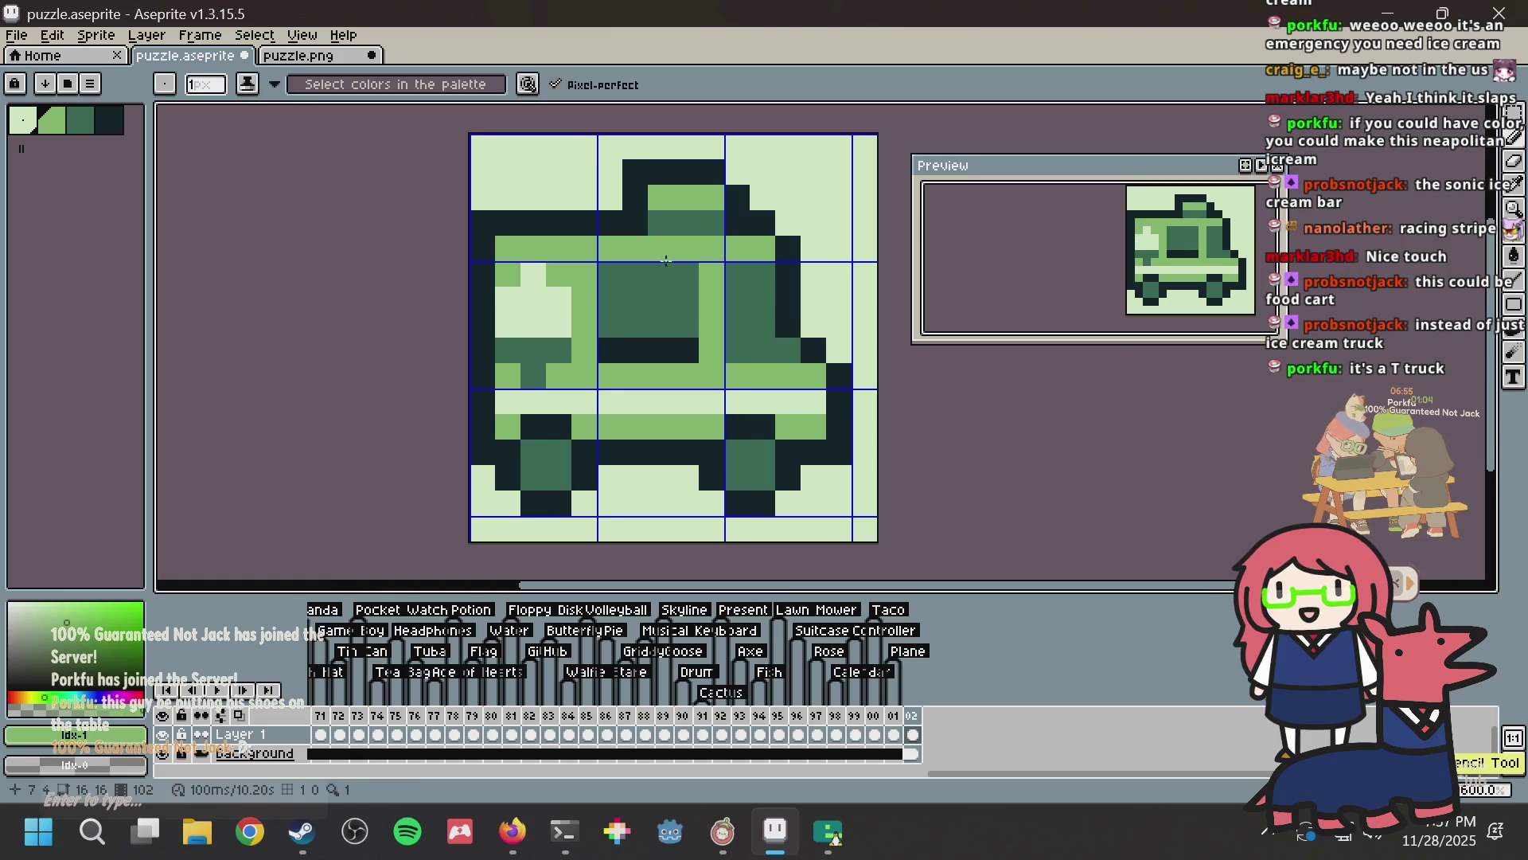
# Step: Repaint another window pixel dark green, undo the trial pixels, and re-export the puzzle image
pyautogui.scroll(-4, 637, 286)
pyautogui.hotkey('ctrl', 'z')
pyautogui.scroll(4, 575, 332)
pyautogui.scroll(3, 575, 332)
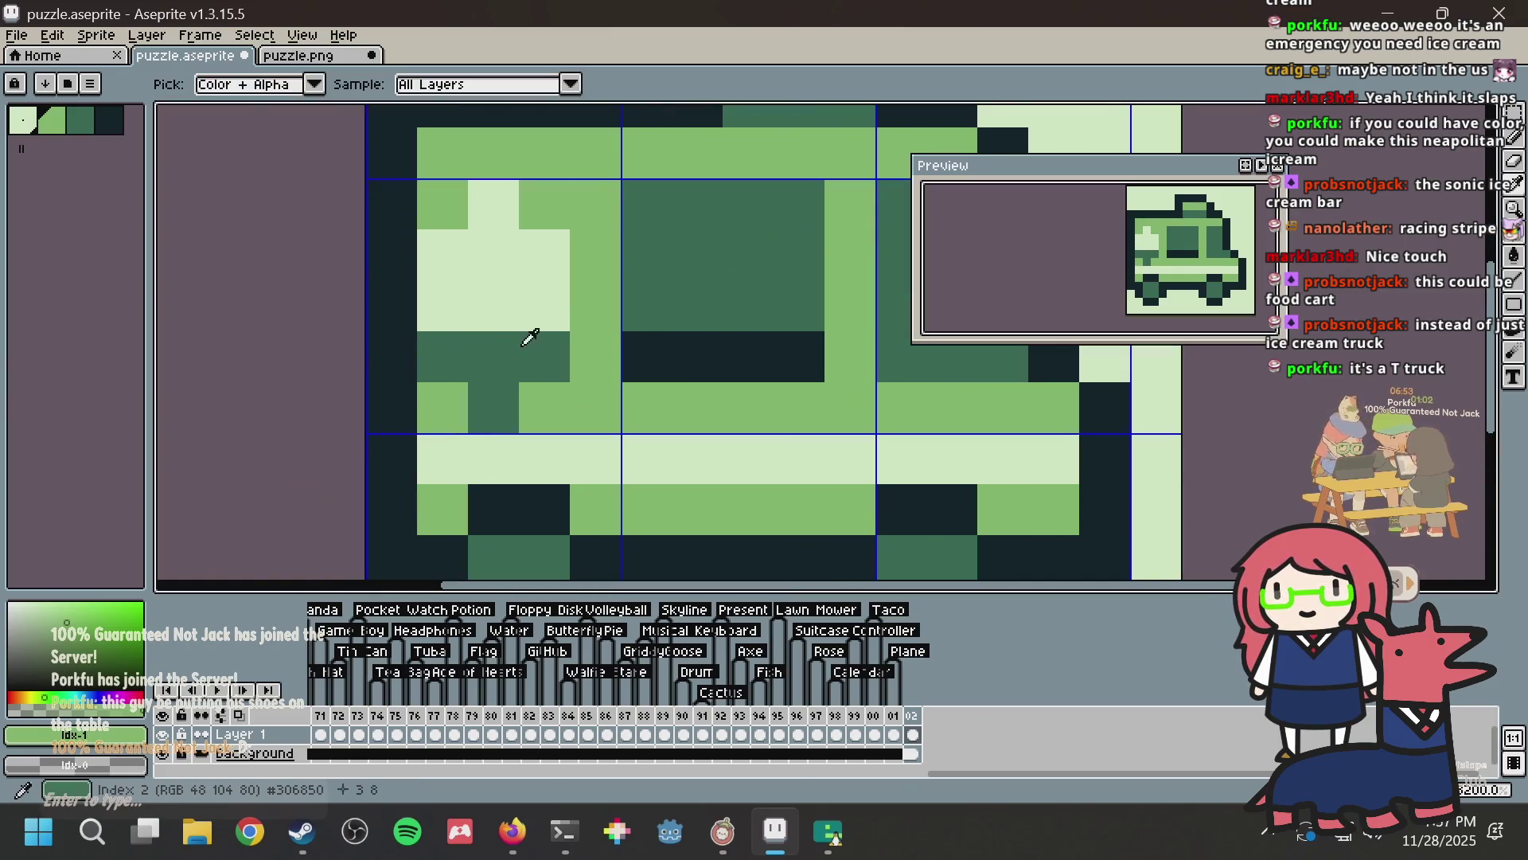
pyautogui.keyDown('alt'); pyautogui.click(528, 337); pyautogui.keyUp('alt')
pyautogui.click(536, 314)
pyautogui.click(580, 300)
pyautogui.hotkey('ctrl', 'z')
pyautogui.hotkey('ctrl', 'z')
pyautogui.click(545, 319)
pyautogui.hotkey('ctrl', 'z')
pyautogui.hotkey('ctrl', 'z')
pyautogui.hotkey('ctrl', 'z')
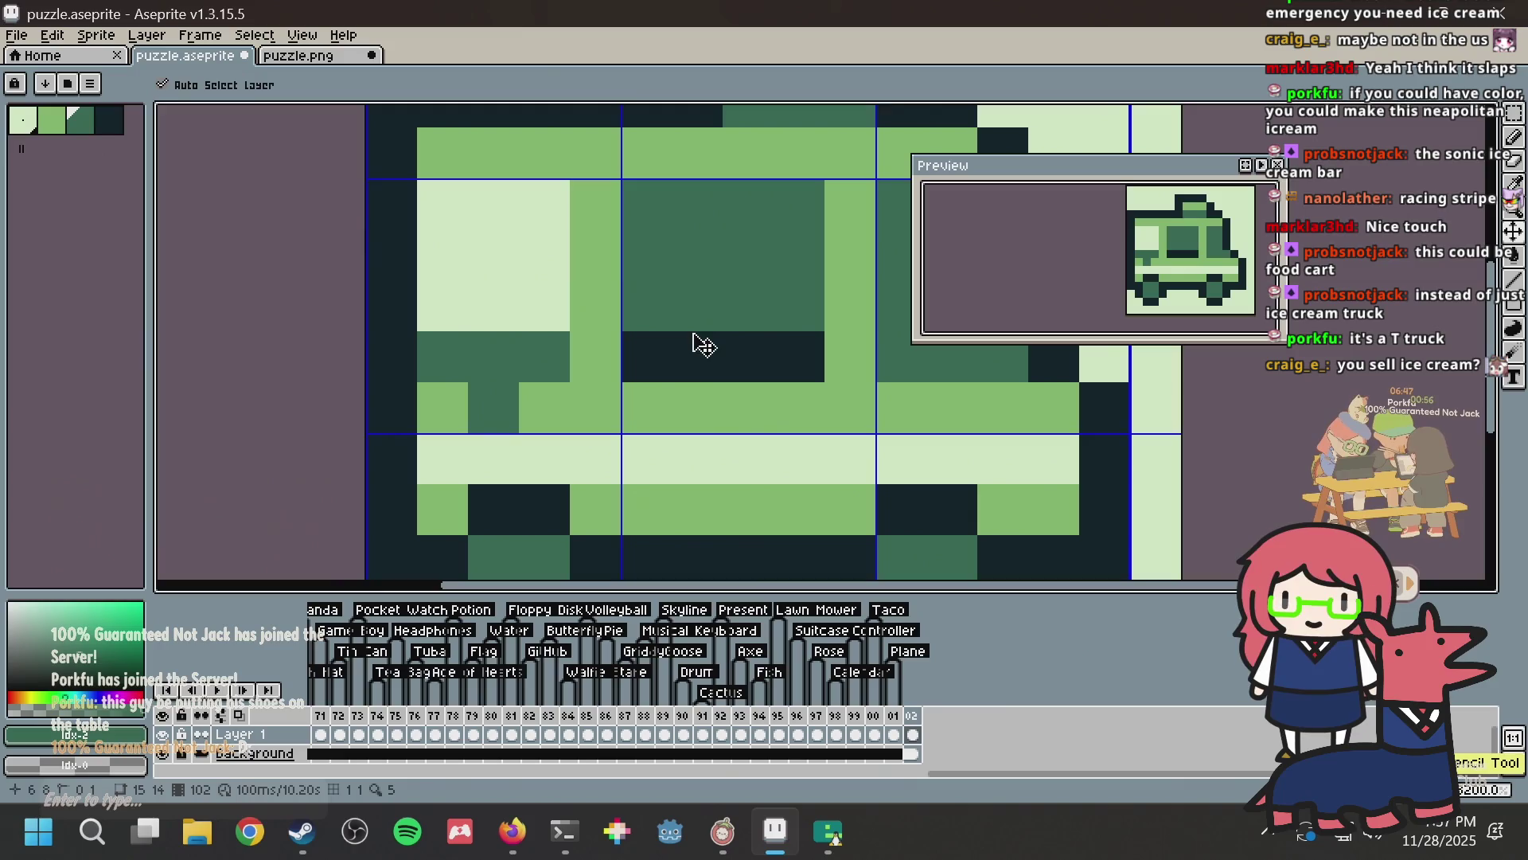
pyautogui.hotkey('ctrl', 's')
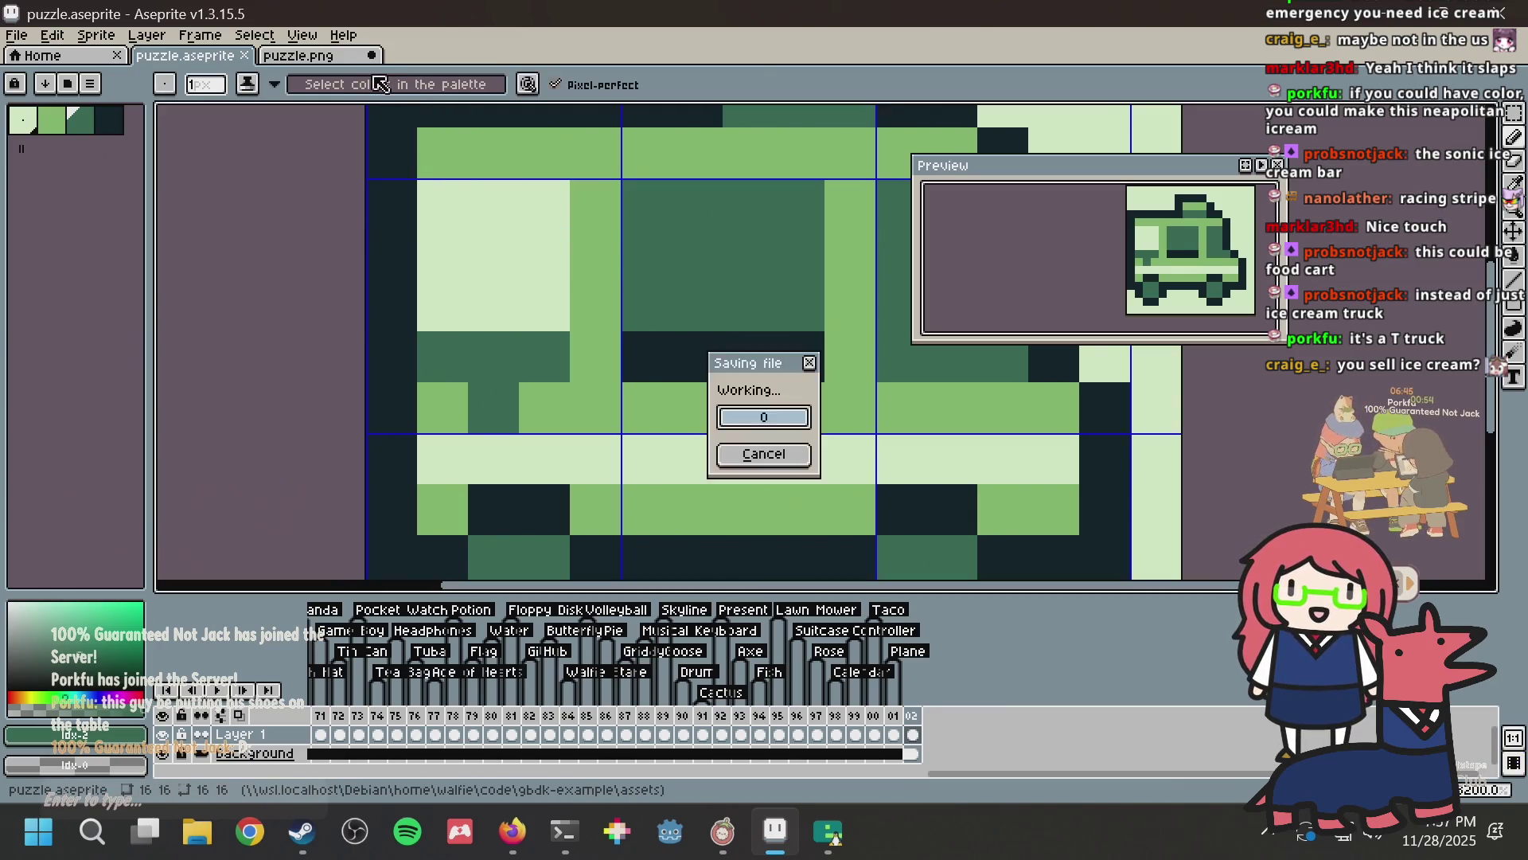
# Step: Compare puzzle.png with the coloured sprite and select a single pixel in puzzle.png
pyautogui.click(308, 57)
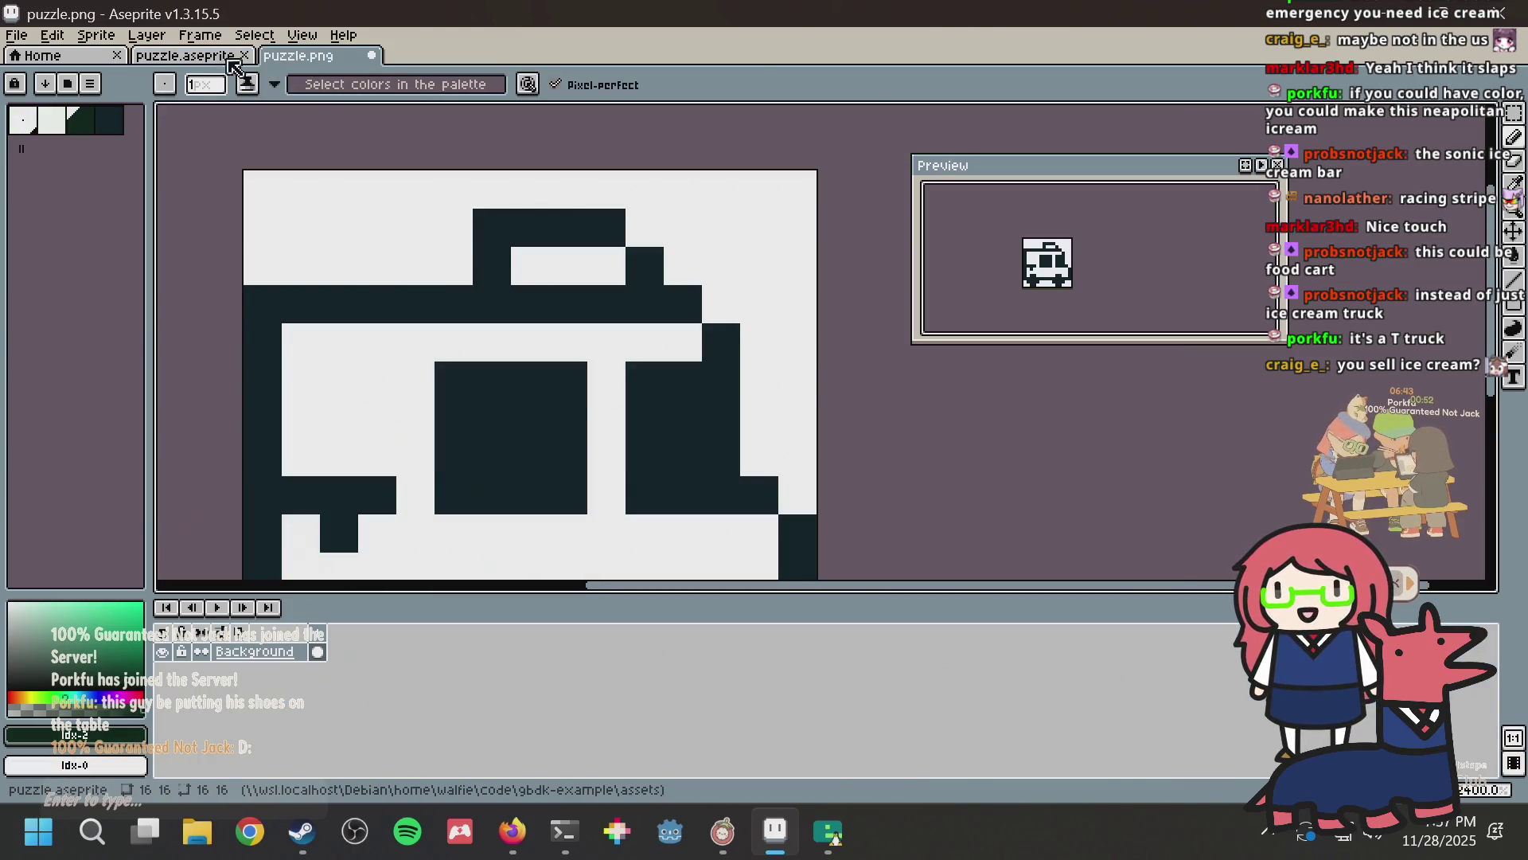
pyautogui.click(184, 57)
pyautogui.click(298, 63)
pyautogui.press('m')
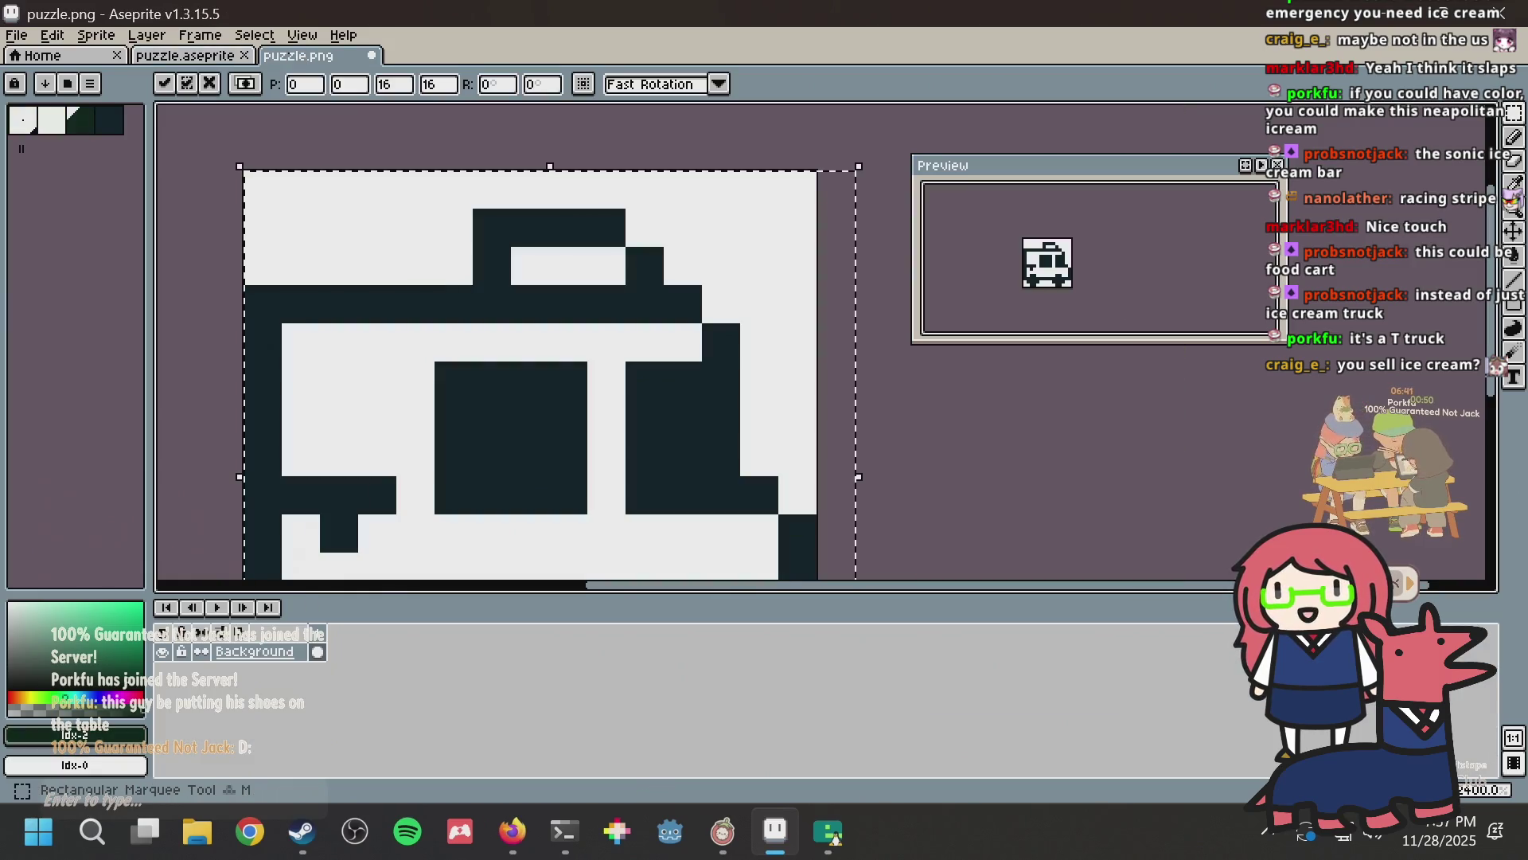
pyautogui.moveTo(627, 209); pyautogui.dragTo(660, 229)
# Step: Generate a nonogram from the exported puzzle image in Nonogram Maker, then return to Aseprite
pyautogui.hotkey('alt', 'Tab')
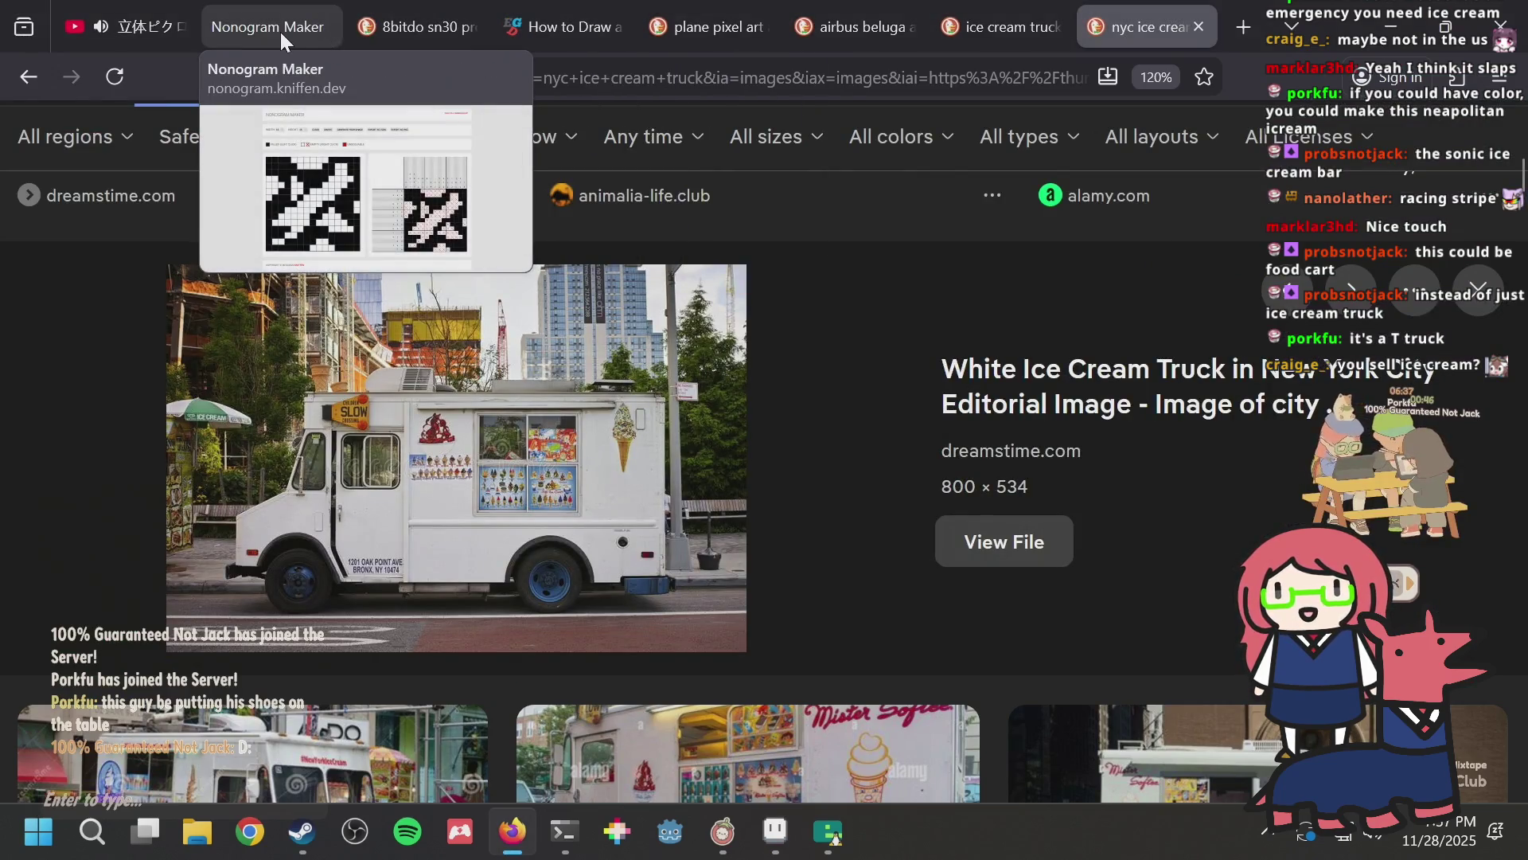
pyautogui.click(281, 32)
pyautogui.click(659, 215)
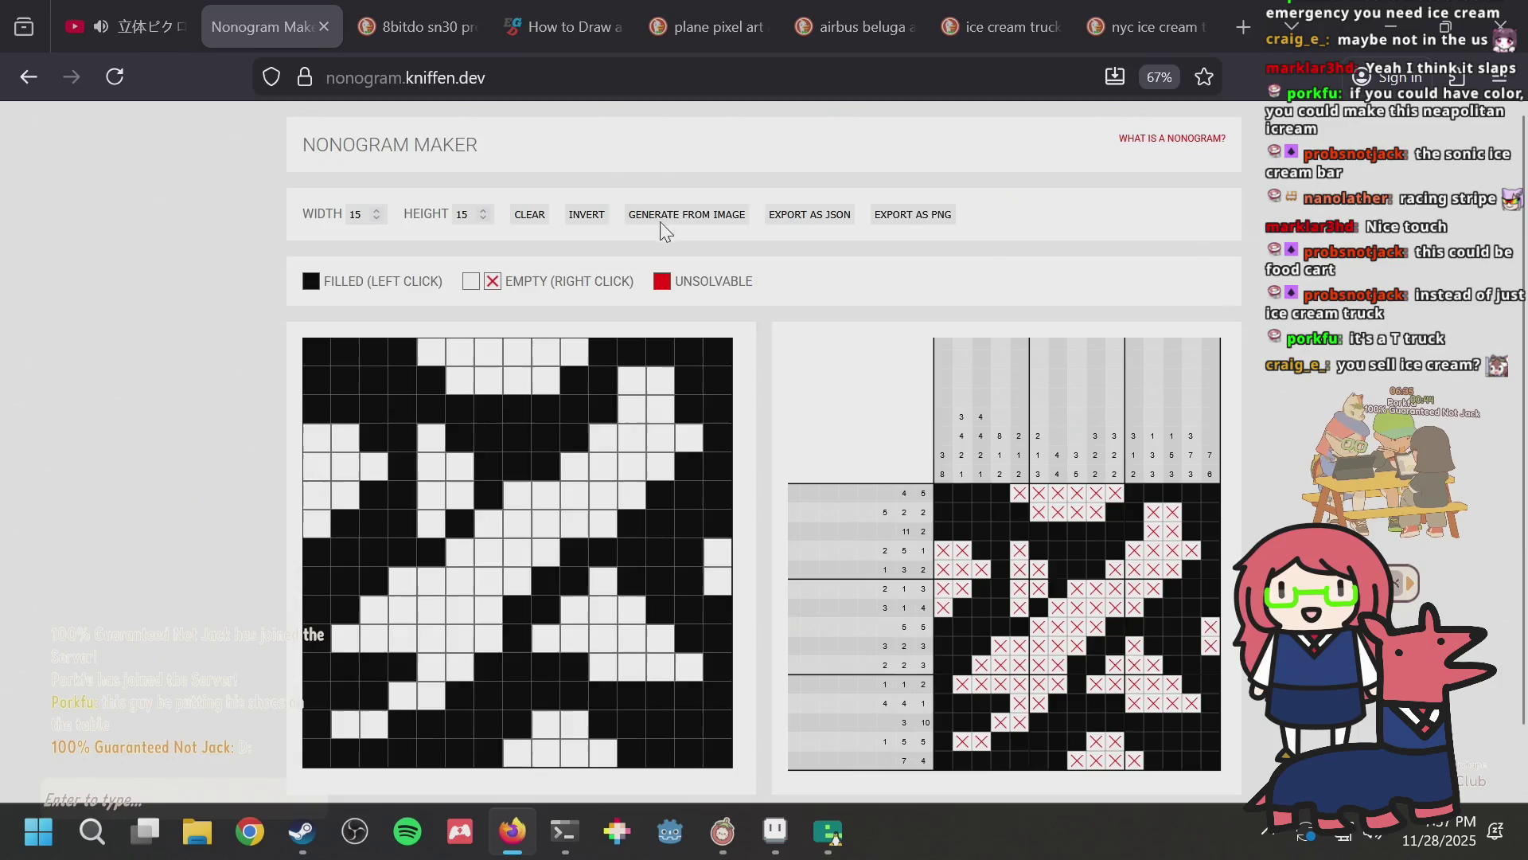
pyautogui.press('Return')
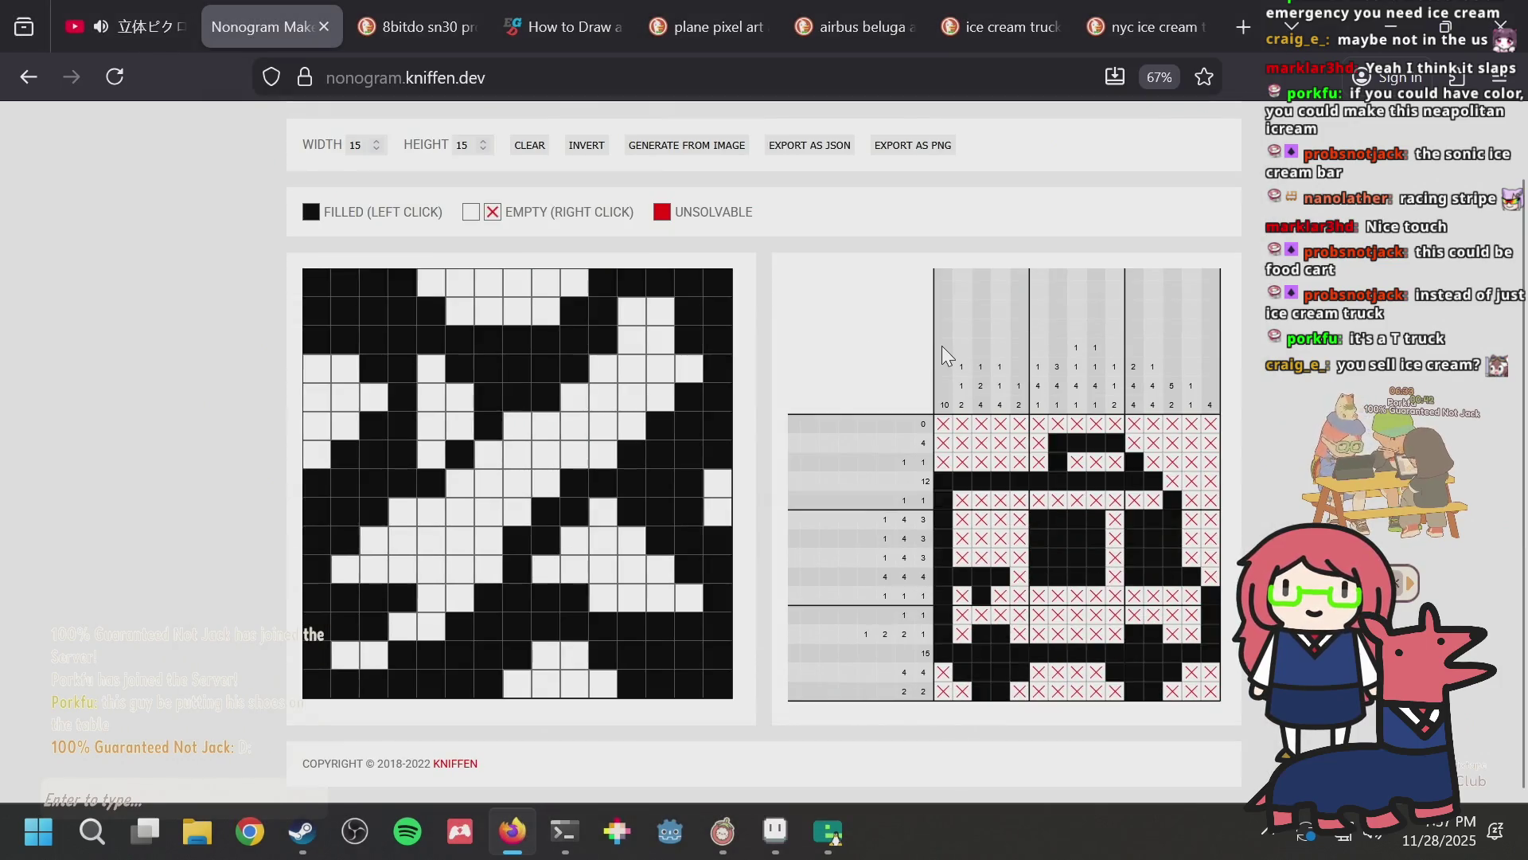
pyautogui.hotkey('alt', 'Tab')
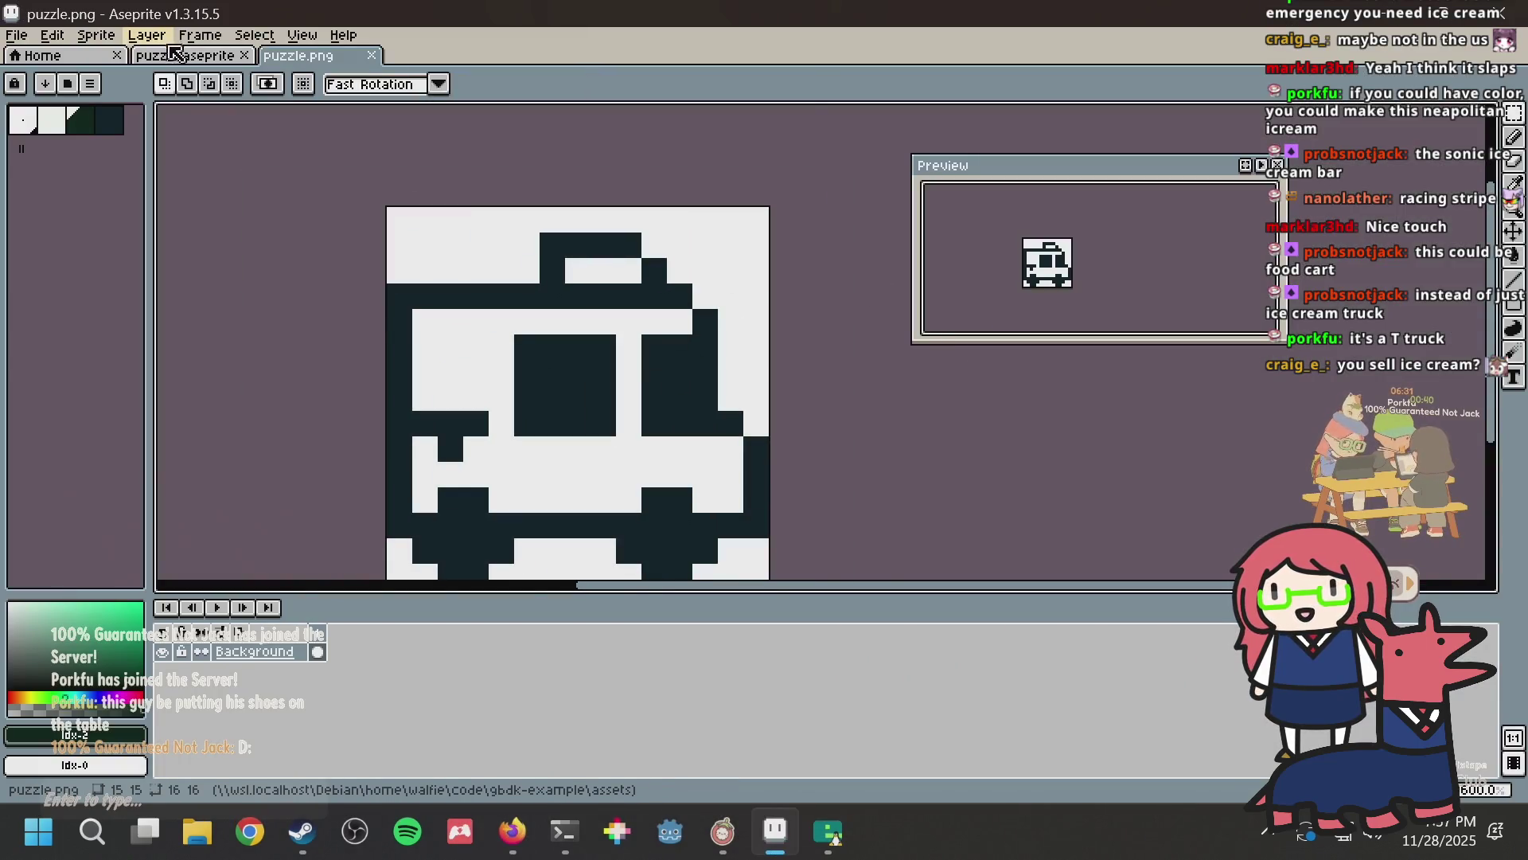
# Step: Save puzzle.aseprite and clear the selection around the sprite
pyautogui.click(185, 55)
pyautogui.hotkey('ctrl', 's')
pyautogui.hotkey('ctrl', 'd')
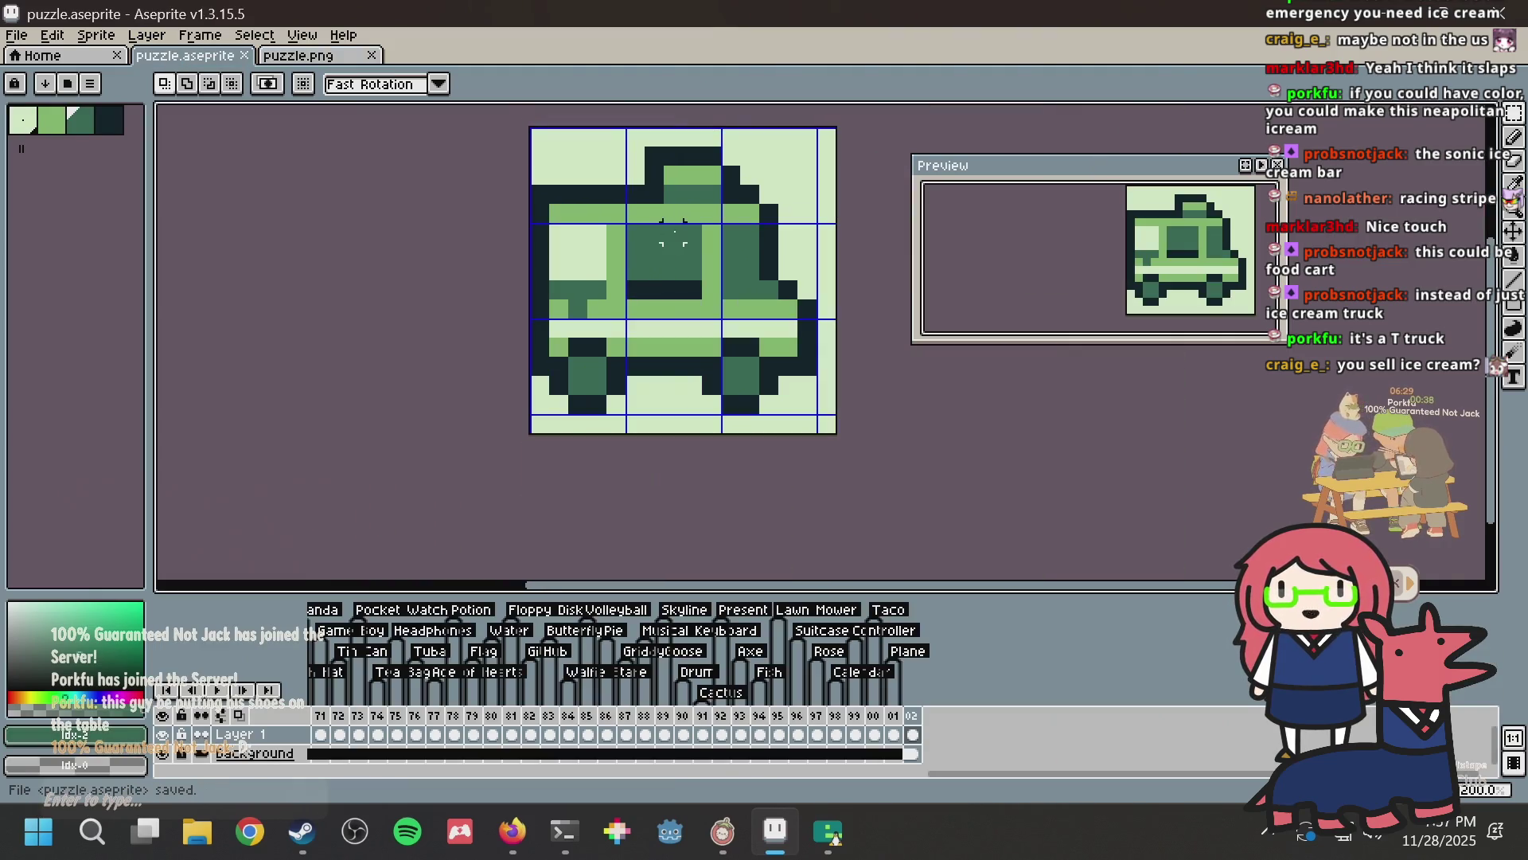
pyautogui.press('m')
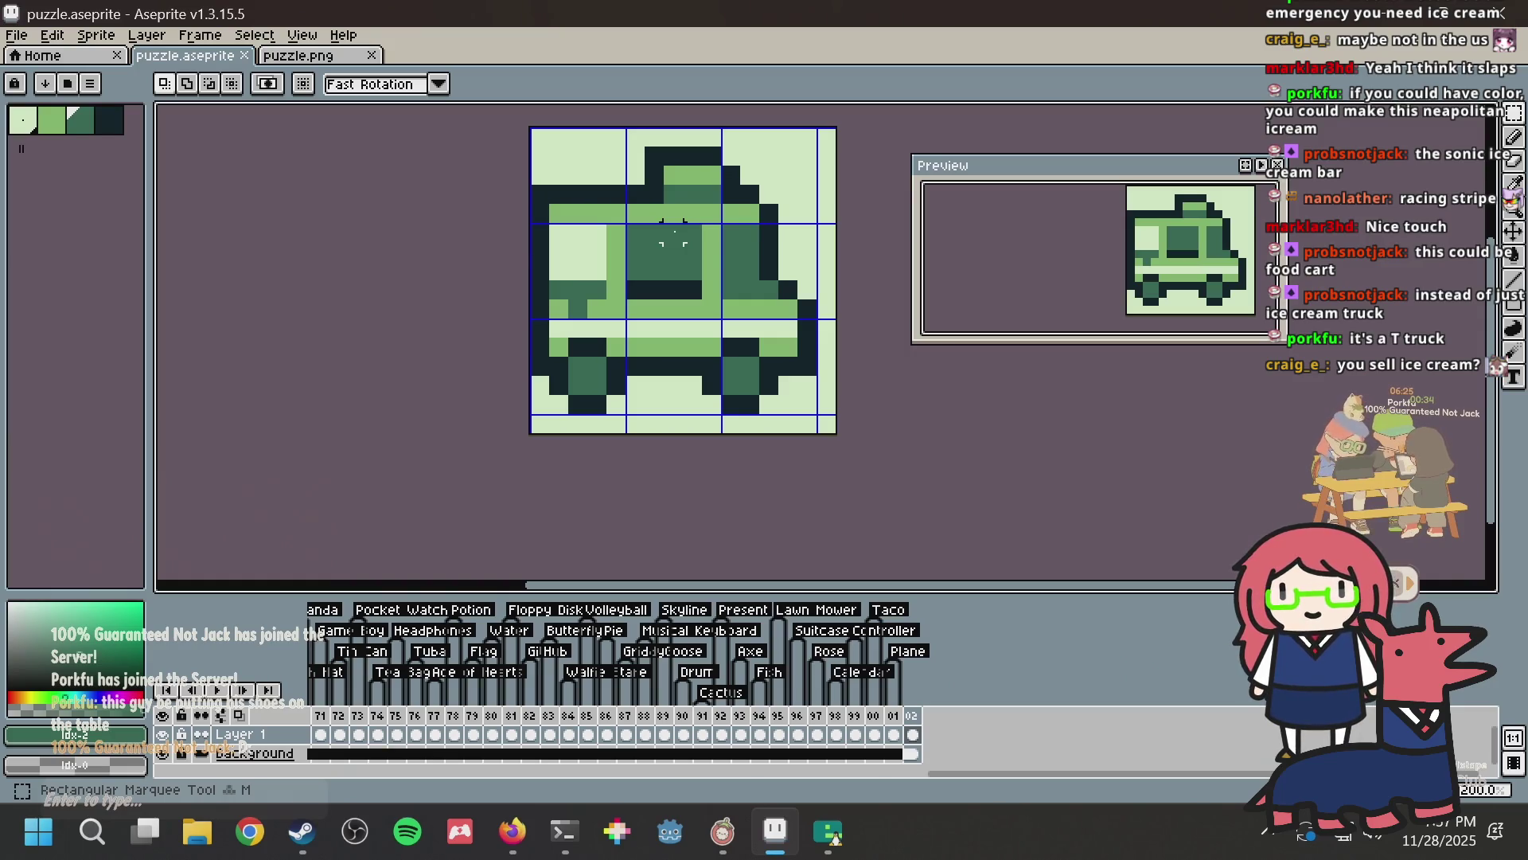
# Step: Add an 'Ice Cream Truck' tag on frame 102 and save
pyautogui.rightClick(913, 715)
pyautogui.click(947, 724)
pyautogui.write('Ice Cream Truck')
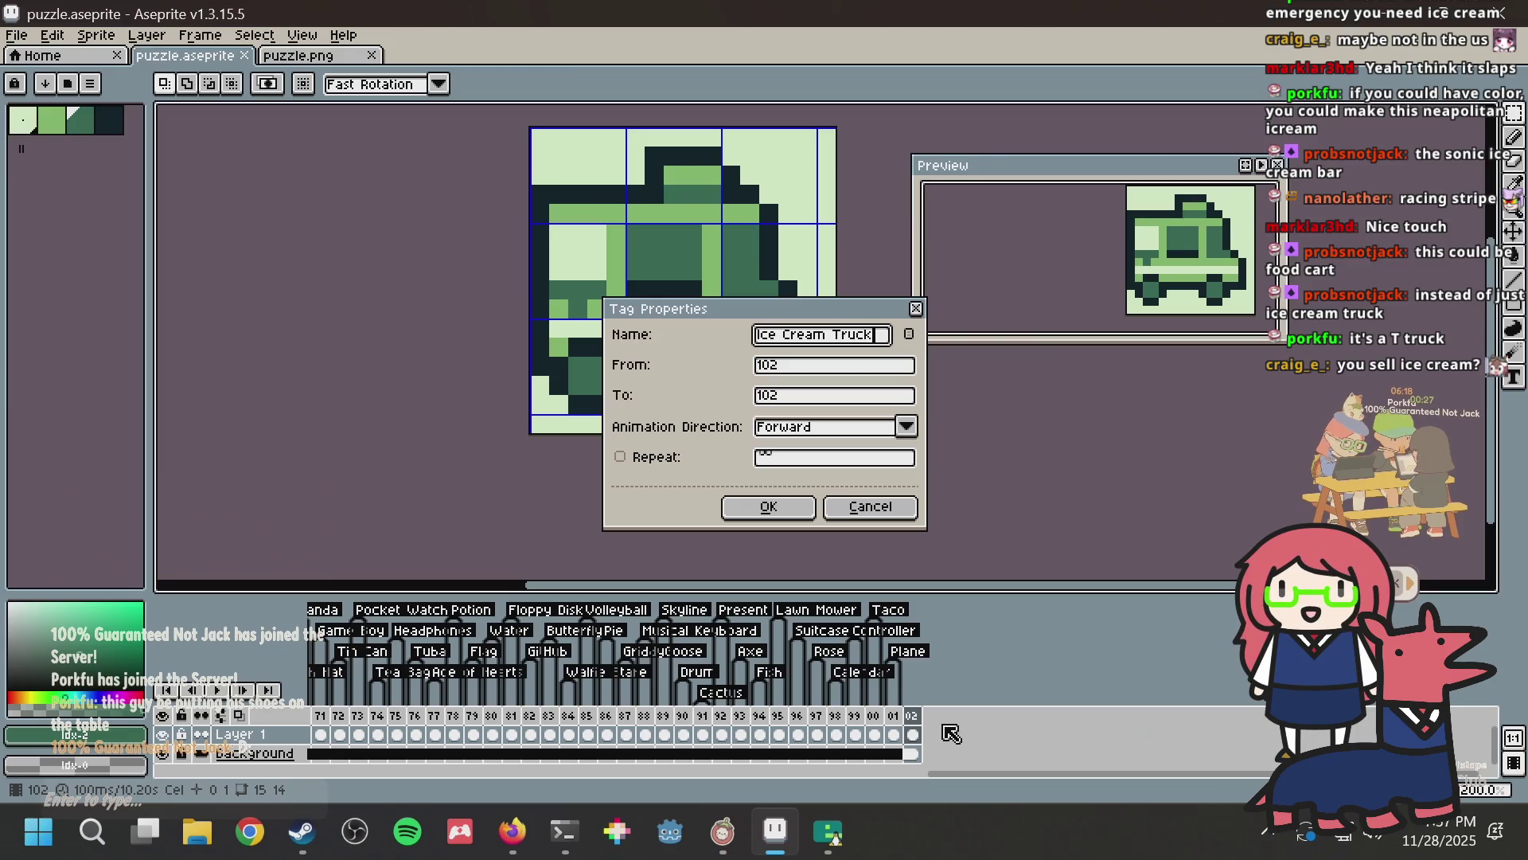
pyautogui.press('Return')
pyautogui.hotkey('ctrl', 's')
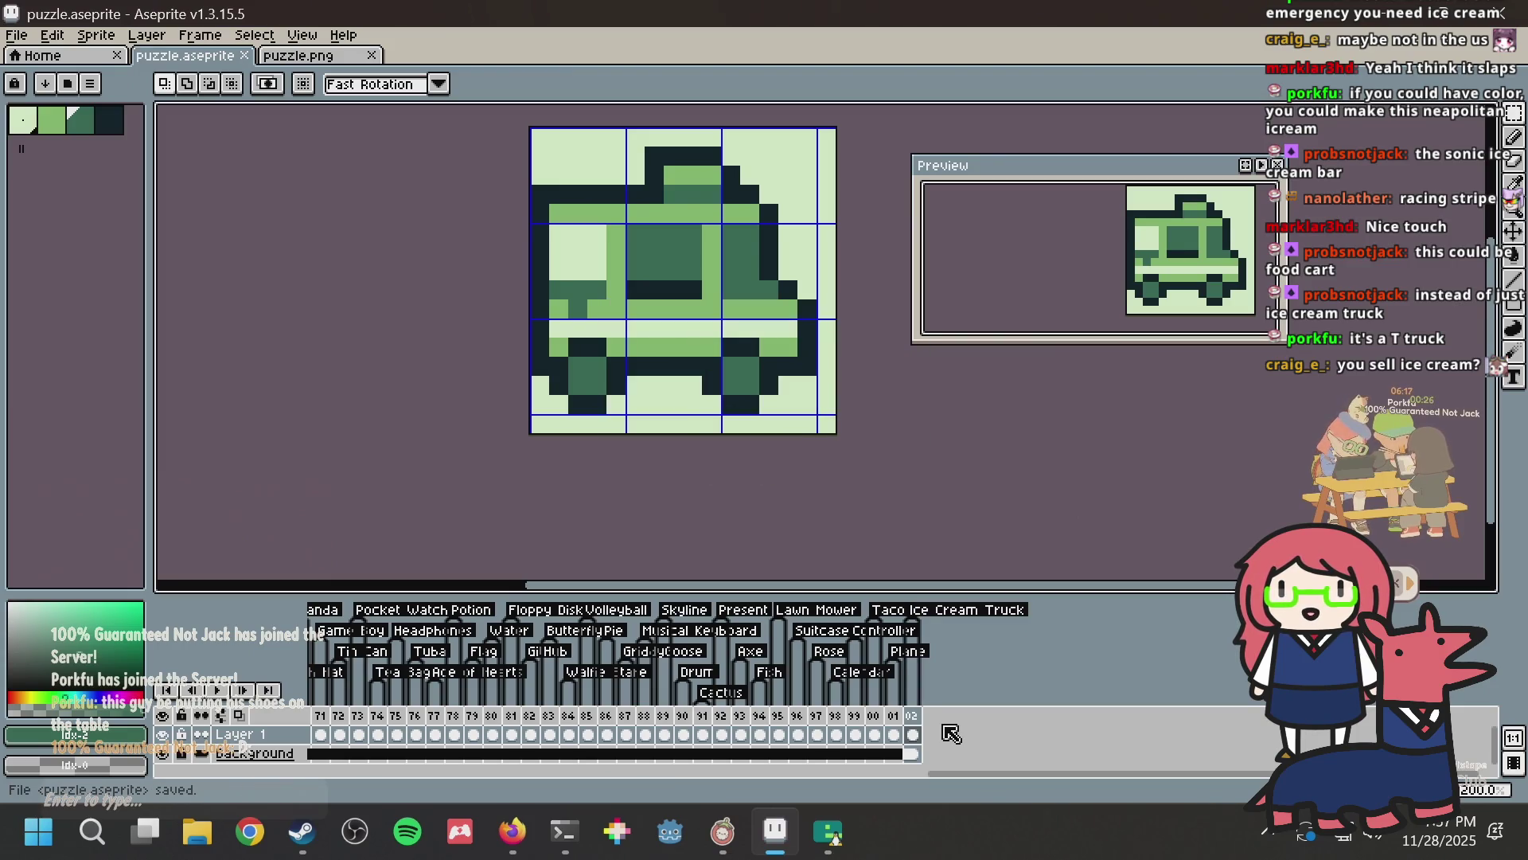
pyautogui.hotkey('alt', 'Tab')
pyautogui.hotkey('alt', 'Tab')
pyautogui.hotkey('alt', 'Tab')
pyautogui.hotkey('alt', 'Tab')
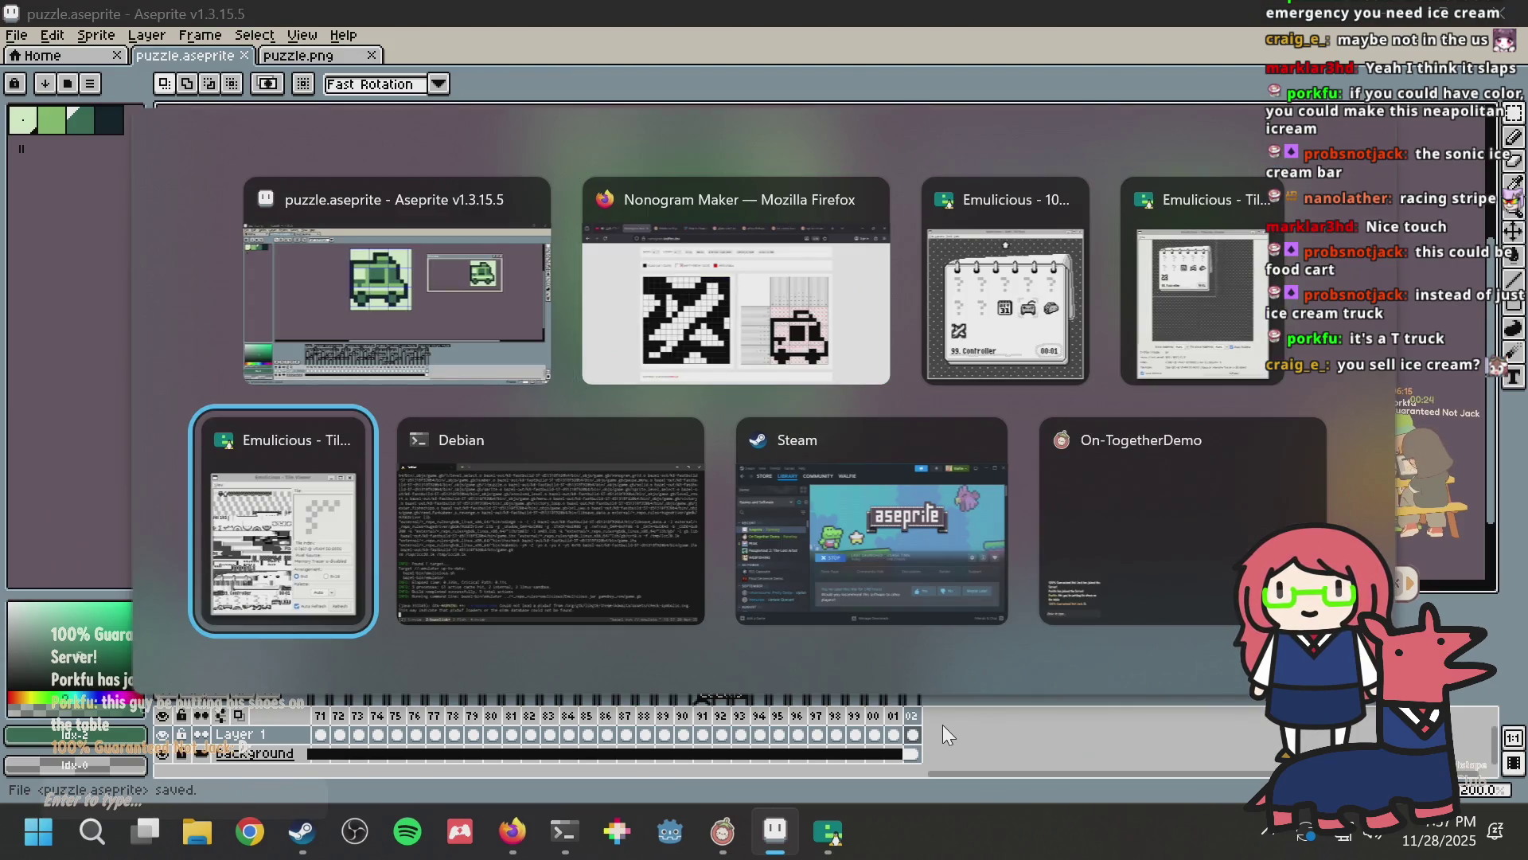
# Step: Rerun bazel run //:emulator to rebuild and launch the game, then show the YouTube tab
pyautogui.press('Up')
pyautogui.press('Return')
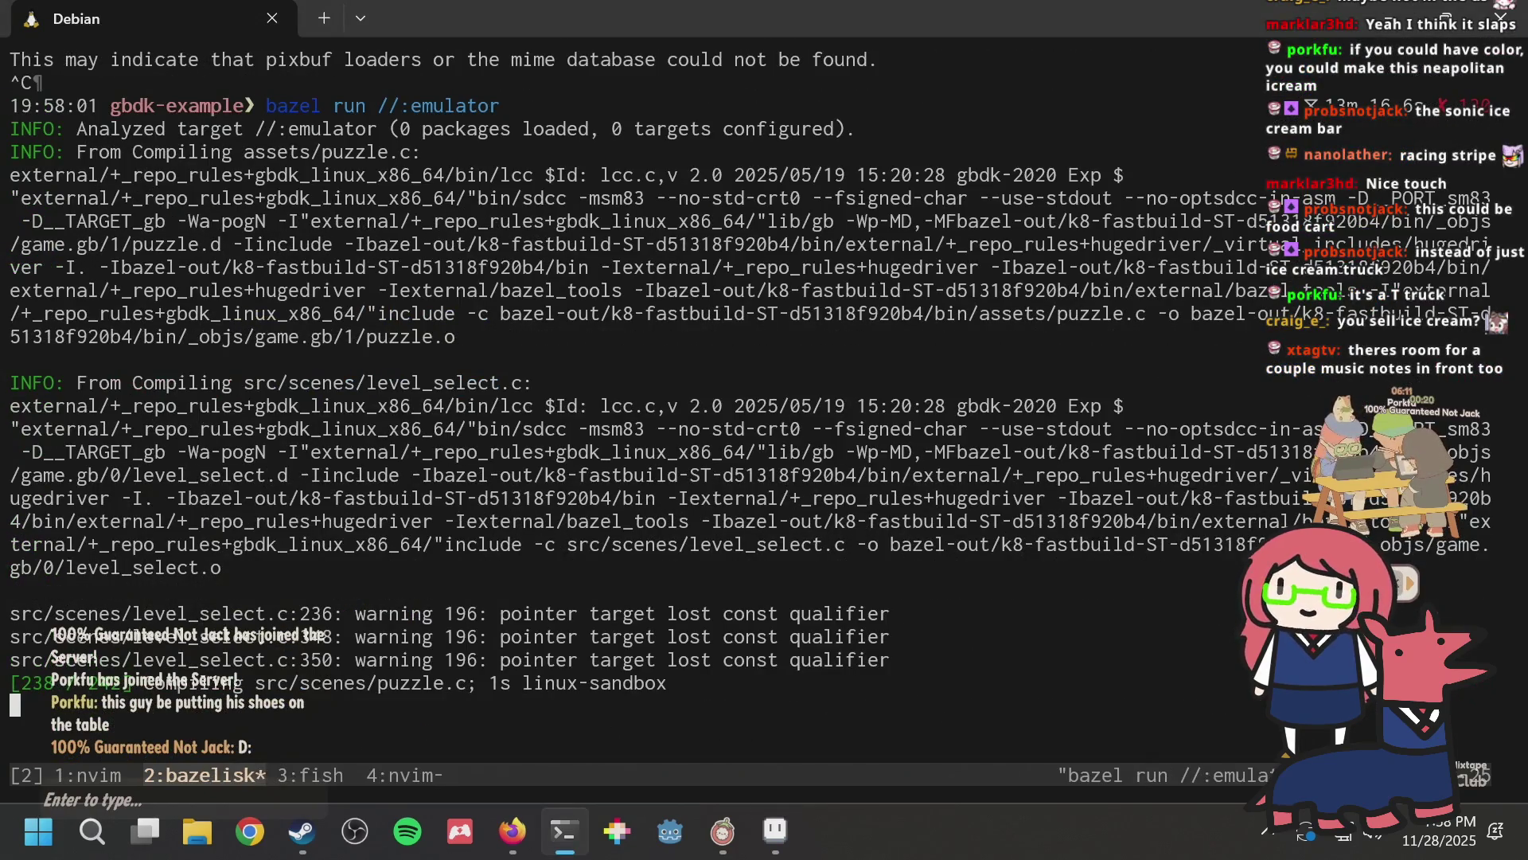
pyautogui.hotkey('alt', 'Tab')
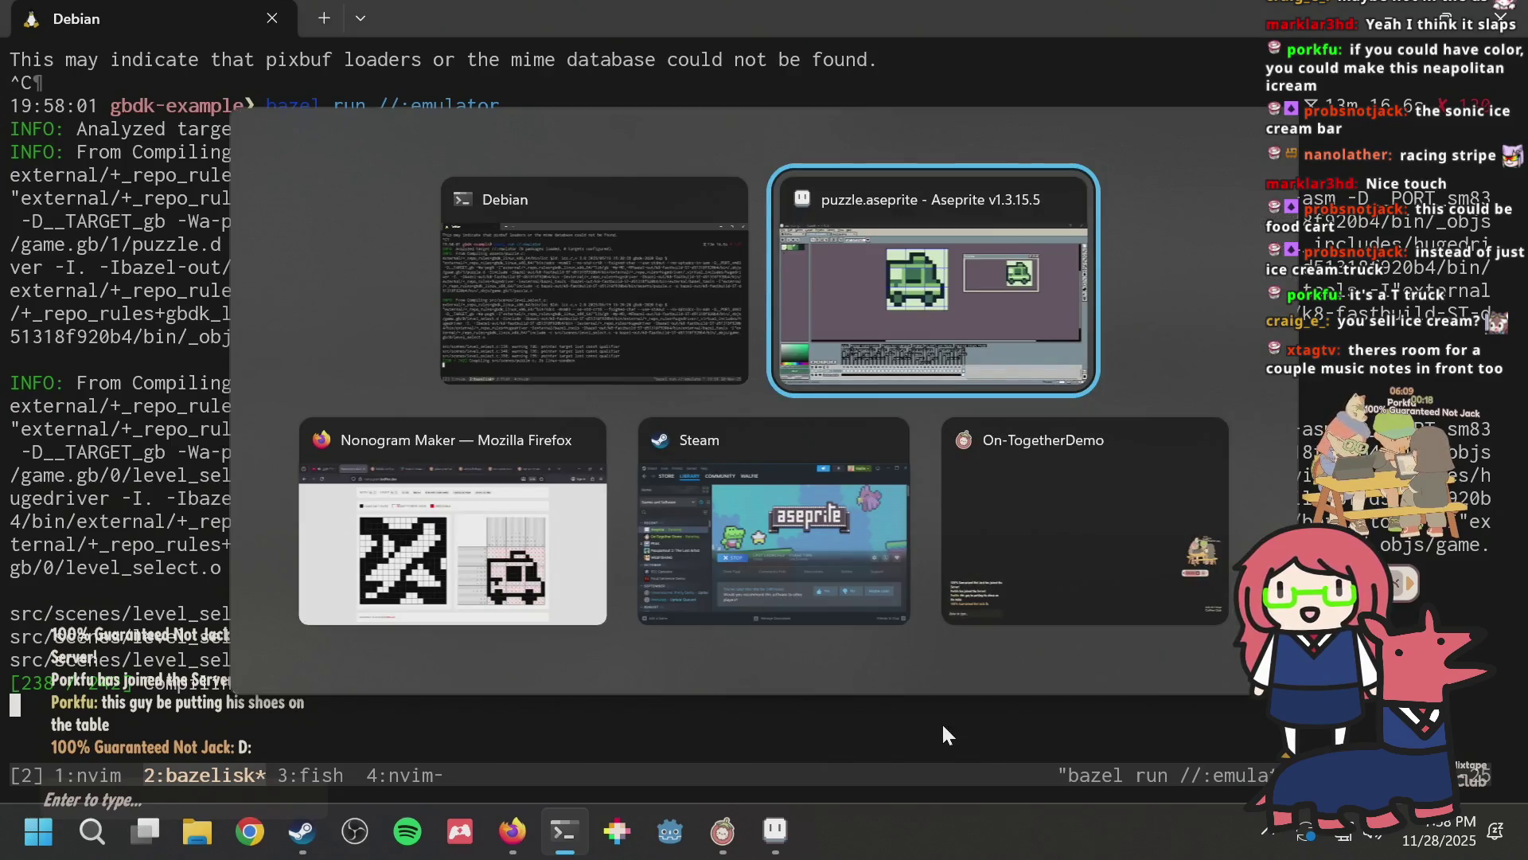
pyautogui.hotkey('alt', 'Tab')
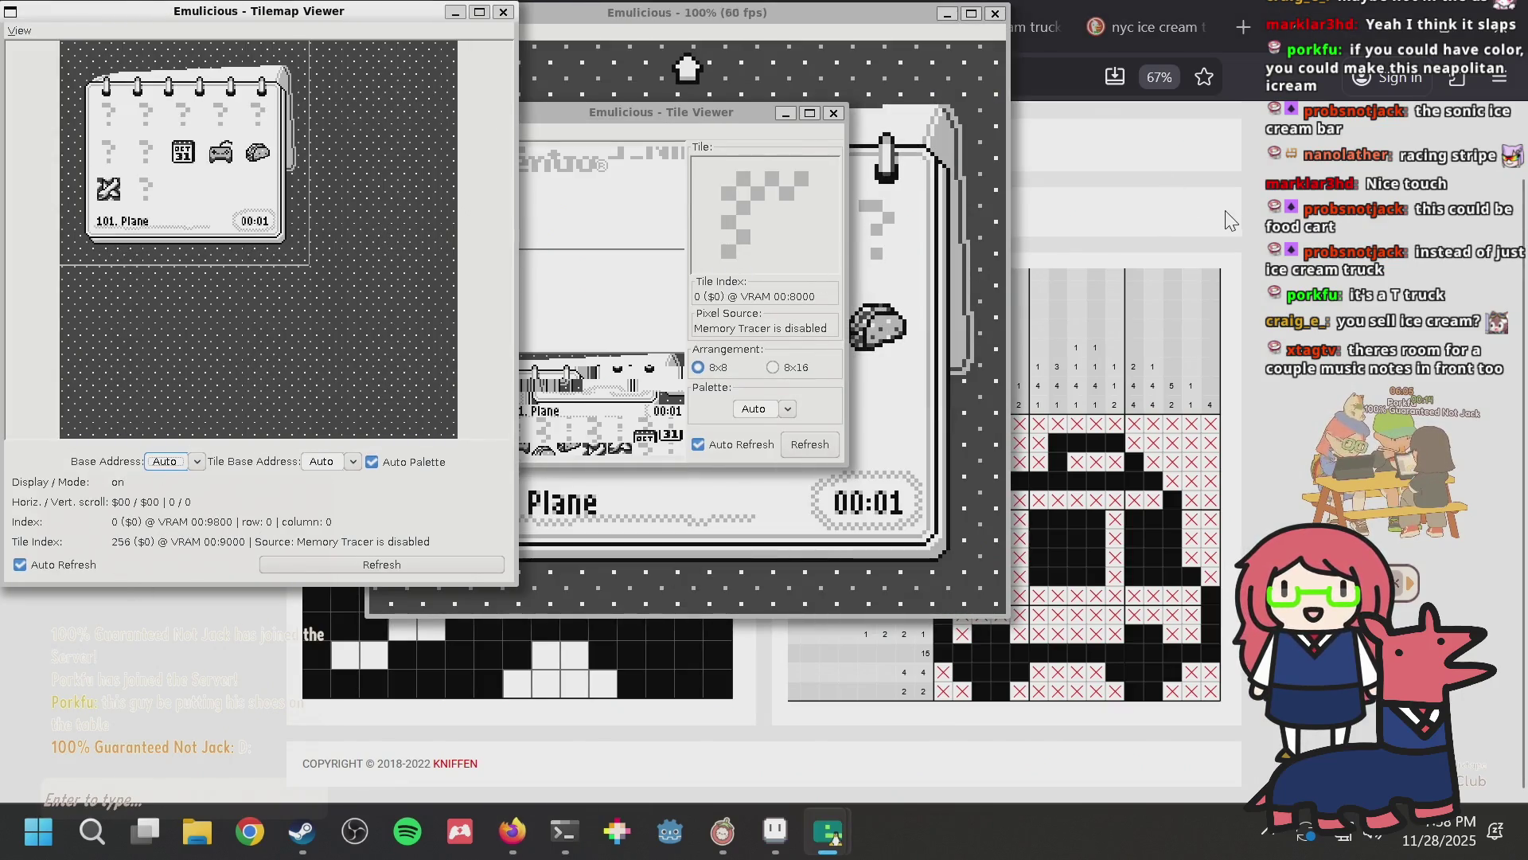
pyautogui.hotkey('alt', 'Tab')
pyautogui.click(139, 25)
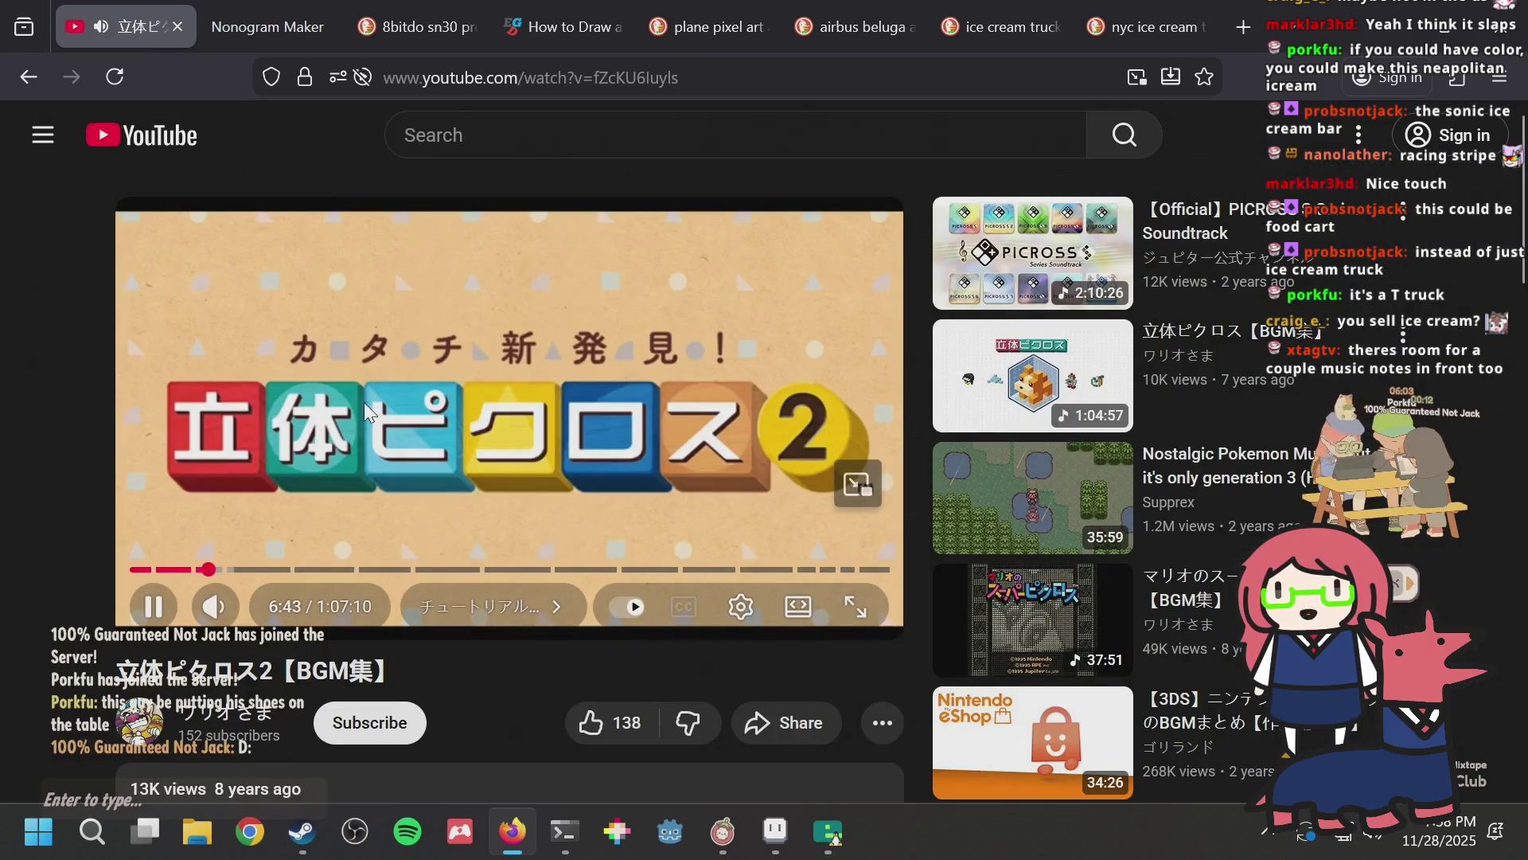
# Step: Turn autoplay on and go back to the PICROSS S Series Soundtrack video
pyautogui.scroll(-3, 366, 398)
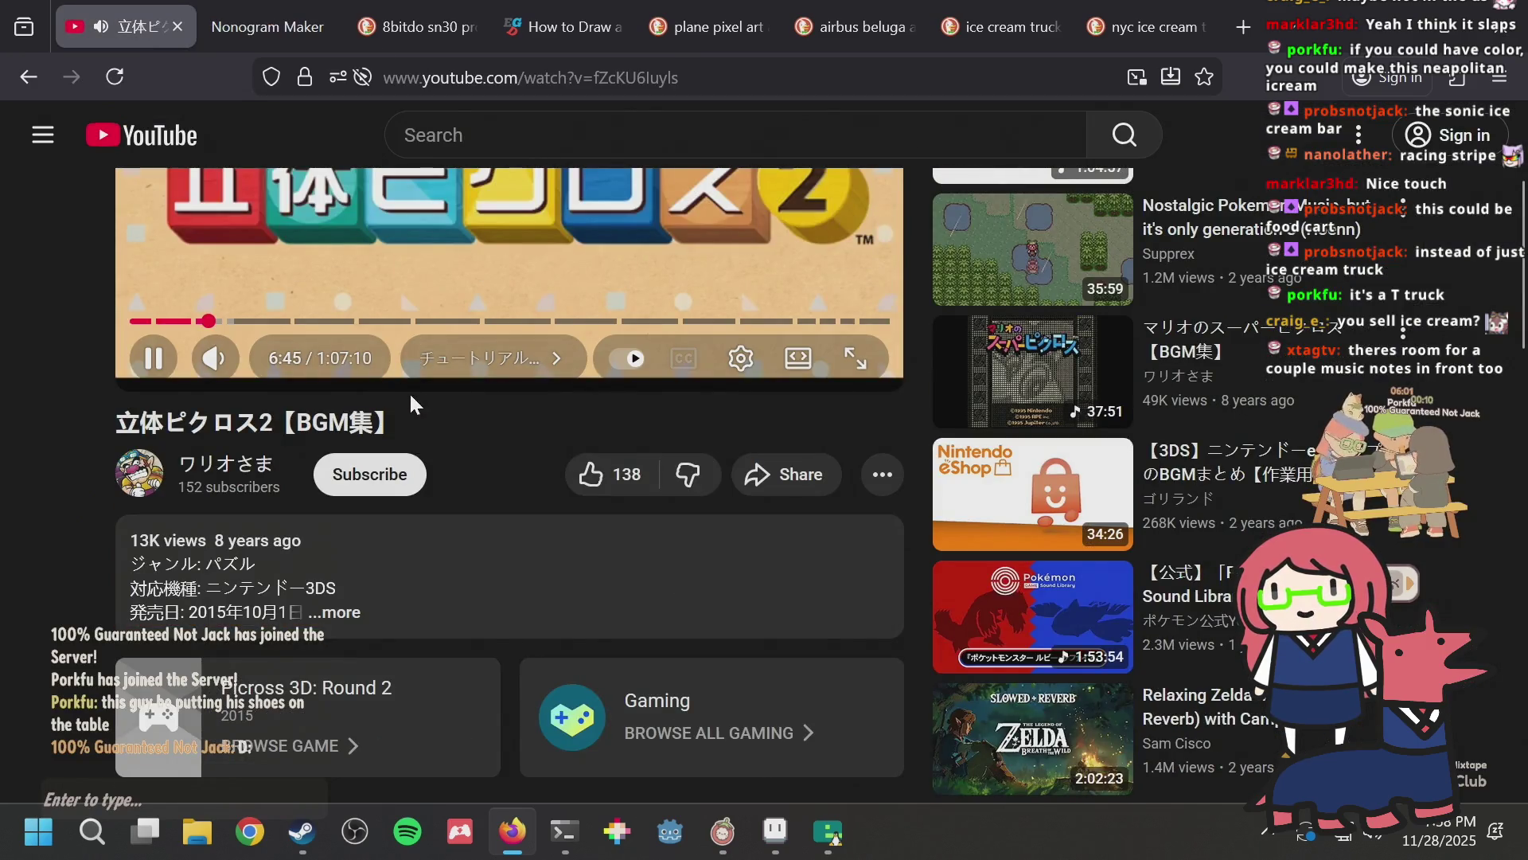
pyautogui.scroll(-4, 315, 422)
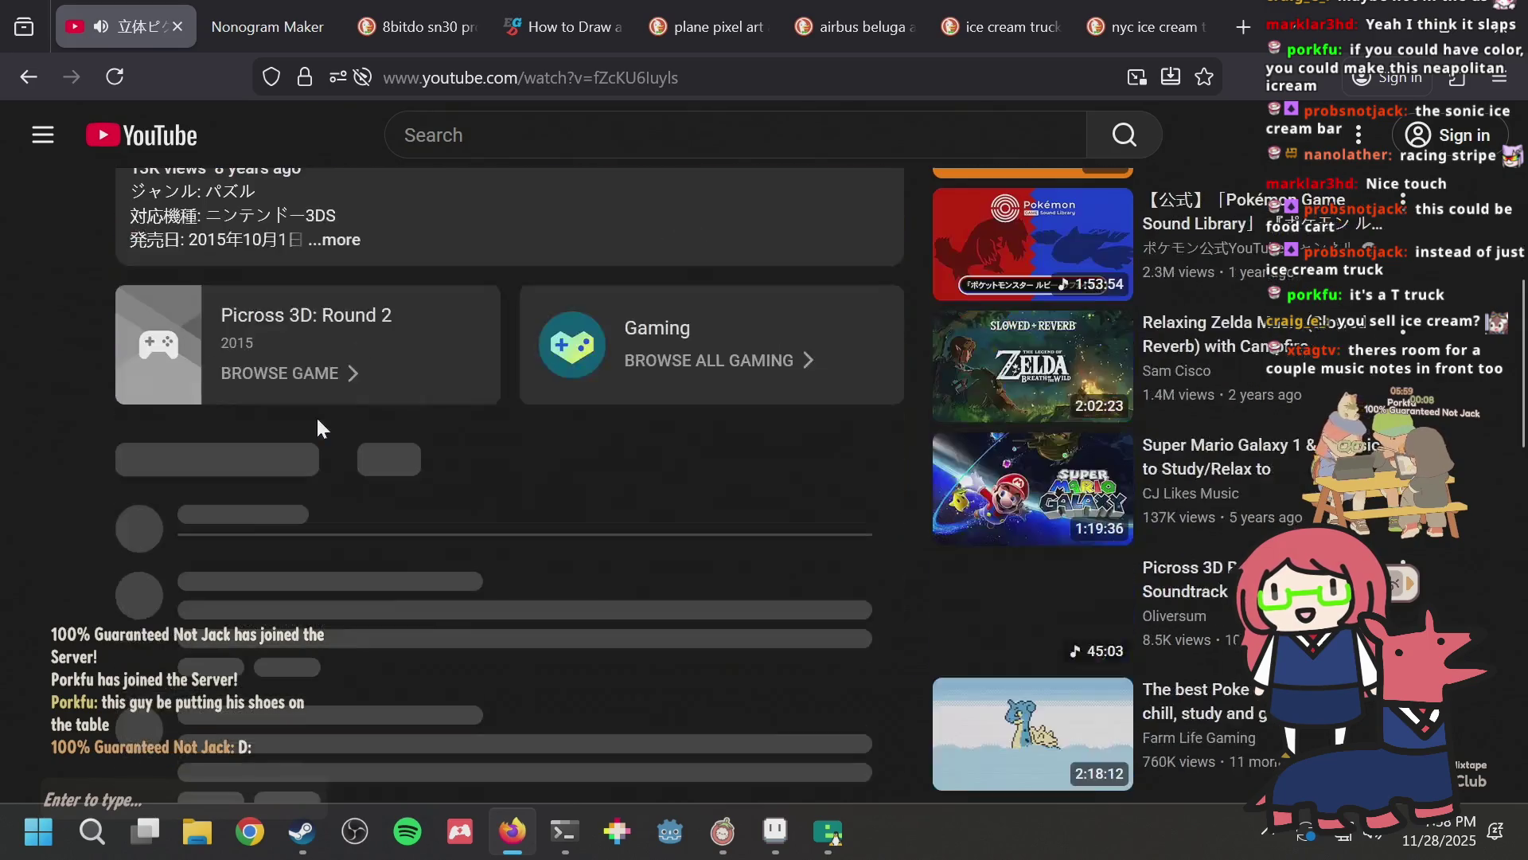
pyautogui.scroll(7, 440, 371)
pyautogui.scroll(-2, 442, 360)
pyautogui.scroll(2, 717, 429)
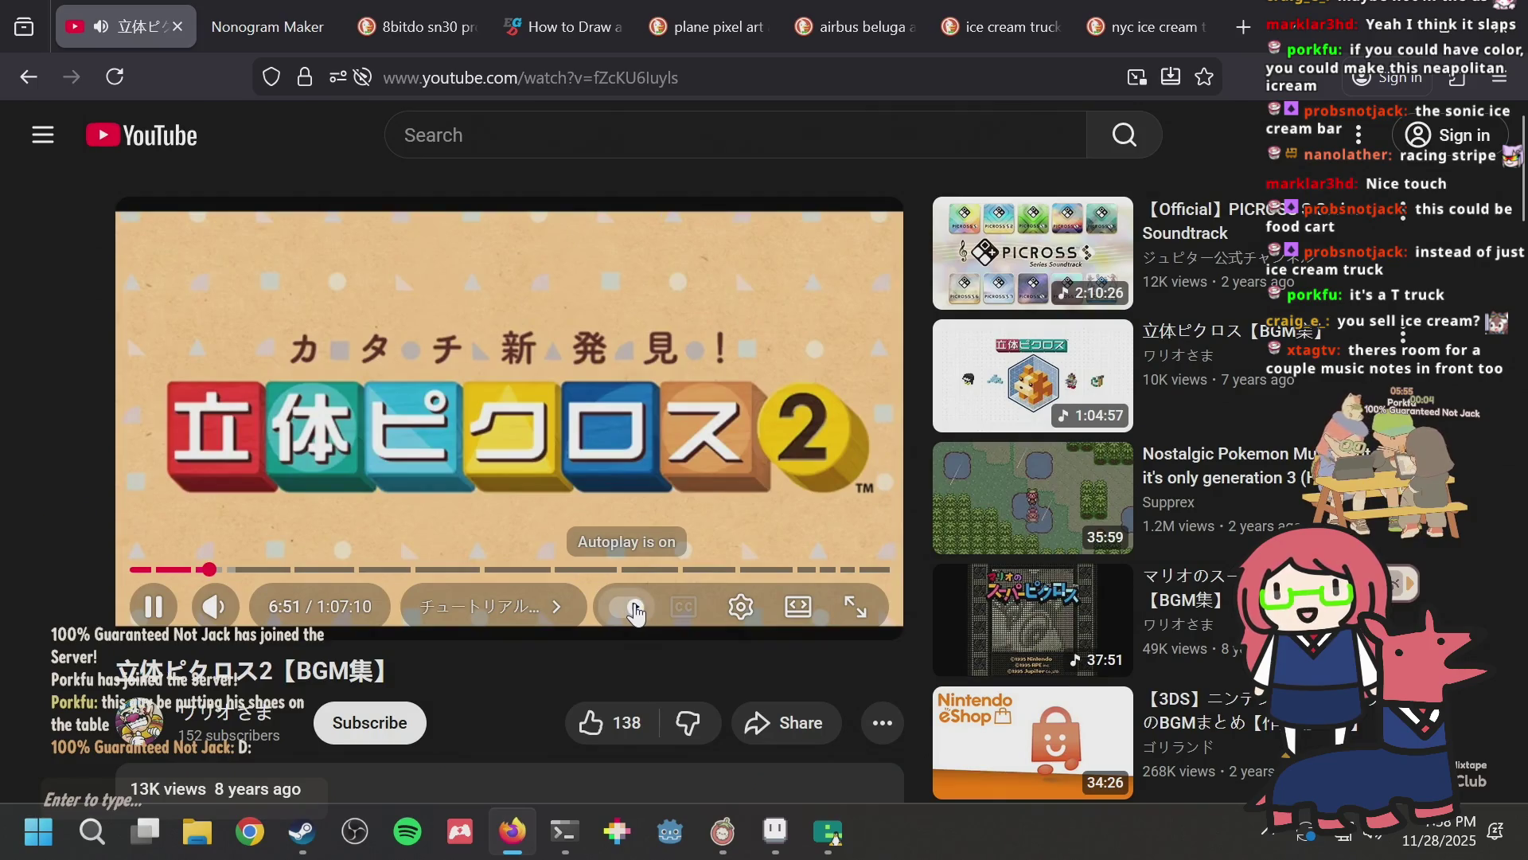
pyautogui.click(635, 610)
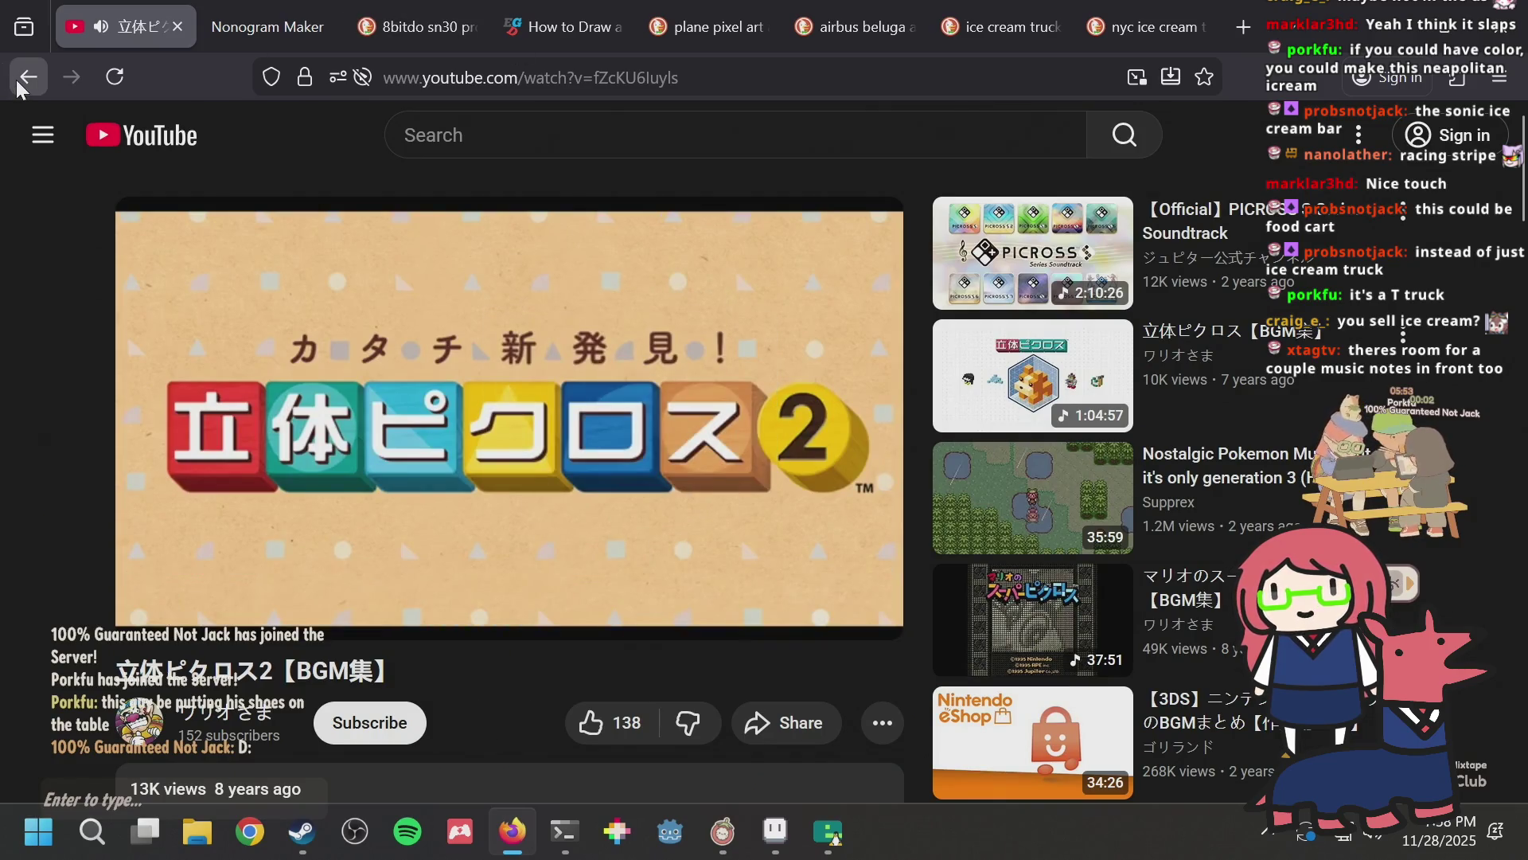
pyautogui.click(18, 83)
# Step: Jump to the PICROSS S3 part at 21:17 from the description, then return to Nonogram Maker
pyautogui.scroll(-5, 478, 469)
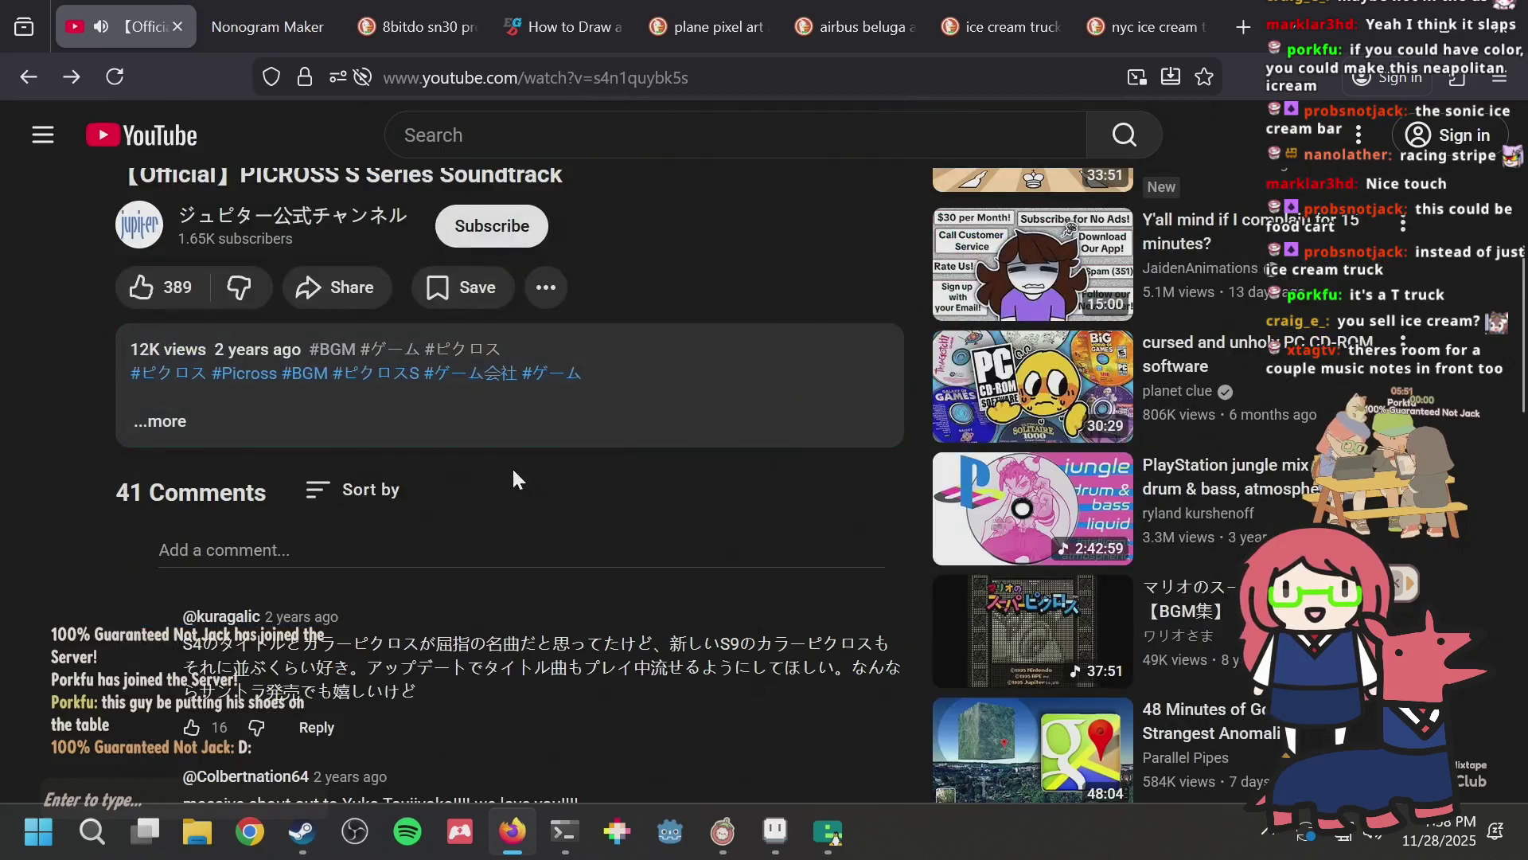
pyautogui.click(699, 401)
pyautogui.scroll(-5, 602, 402)
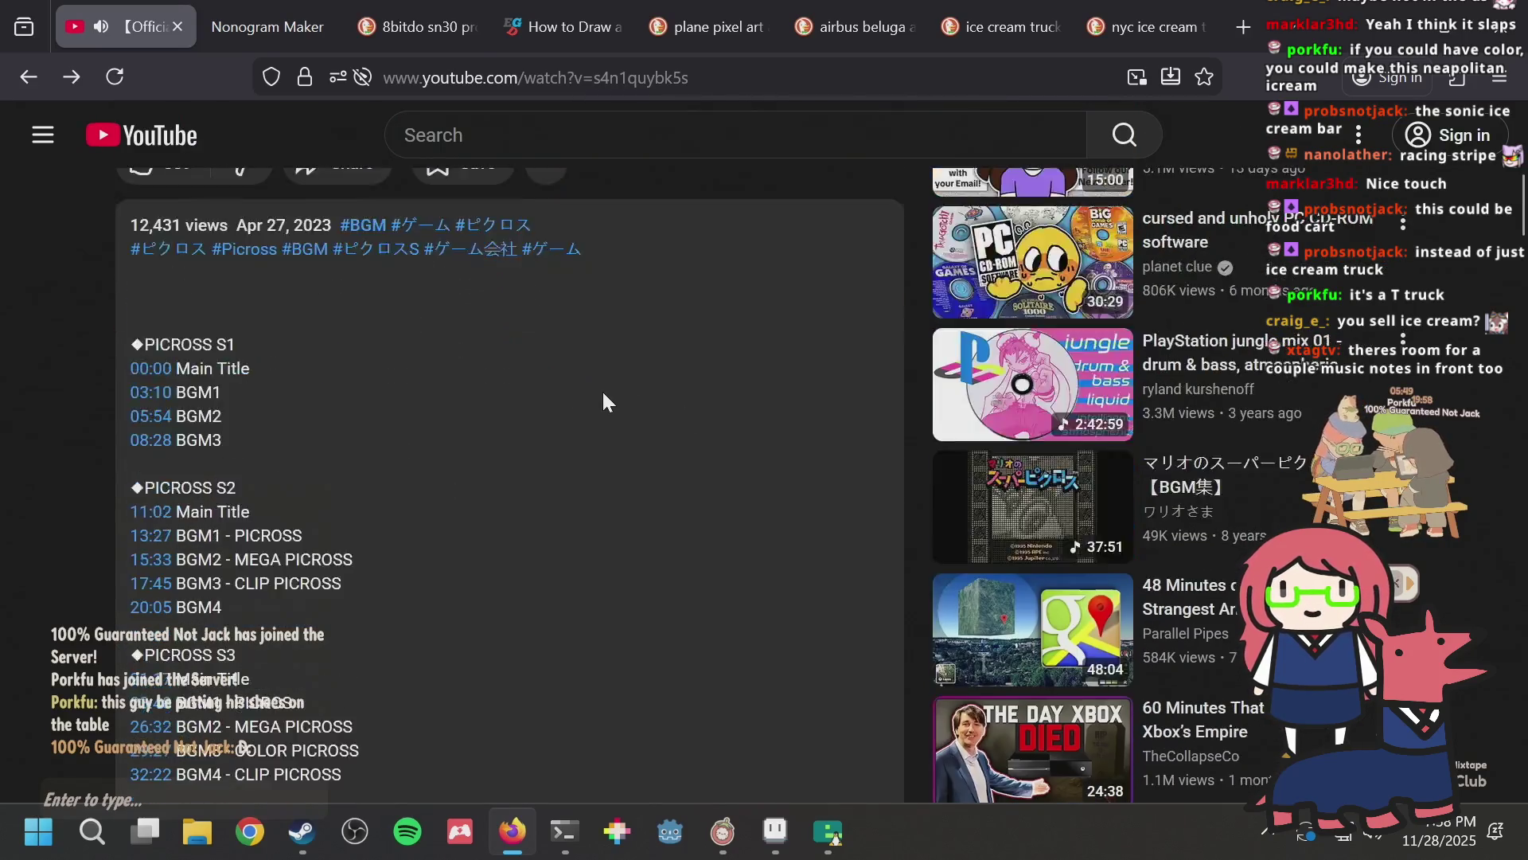
pyautogui.click(153, 447)
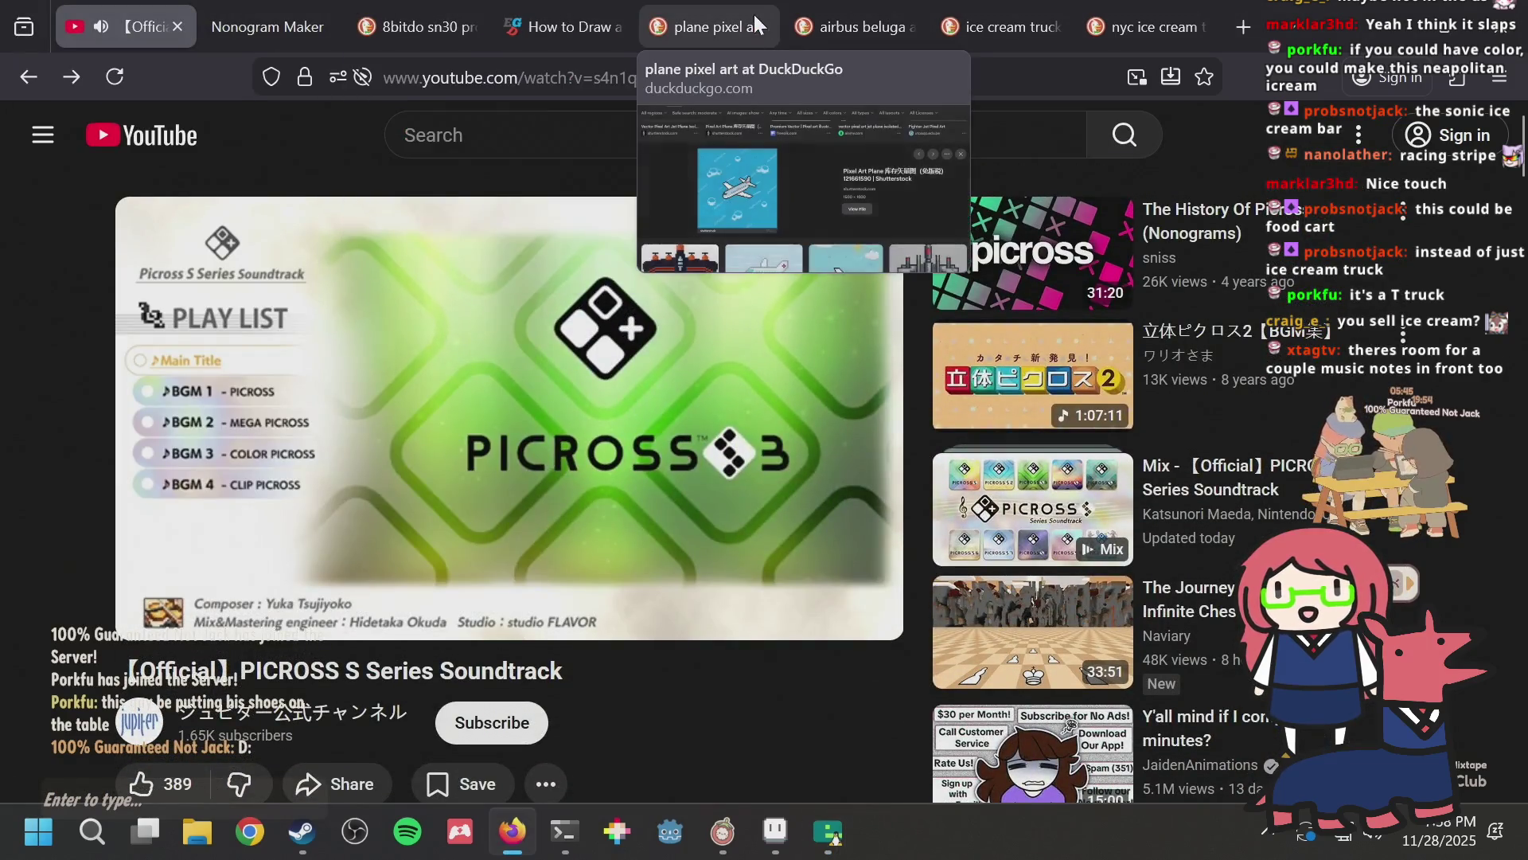
pyautogui.click(300, 26)
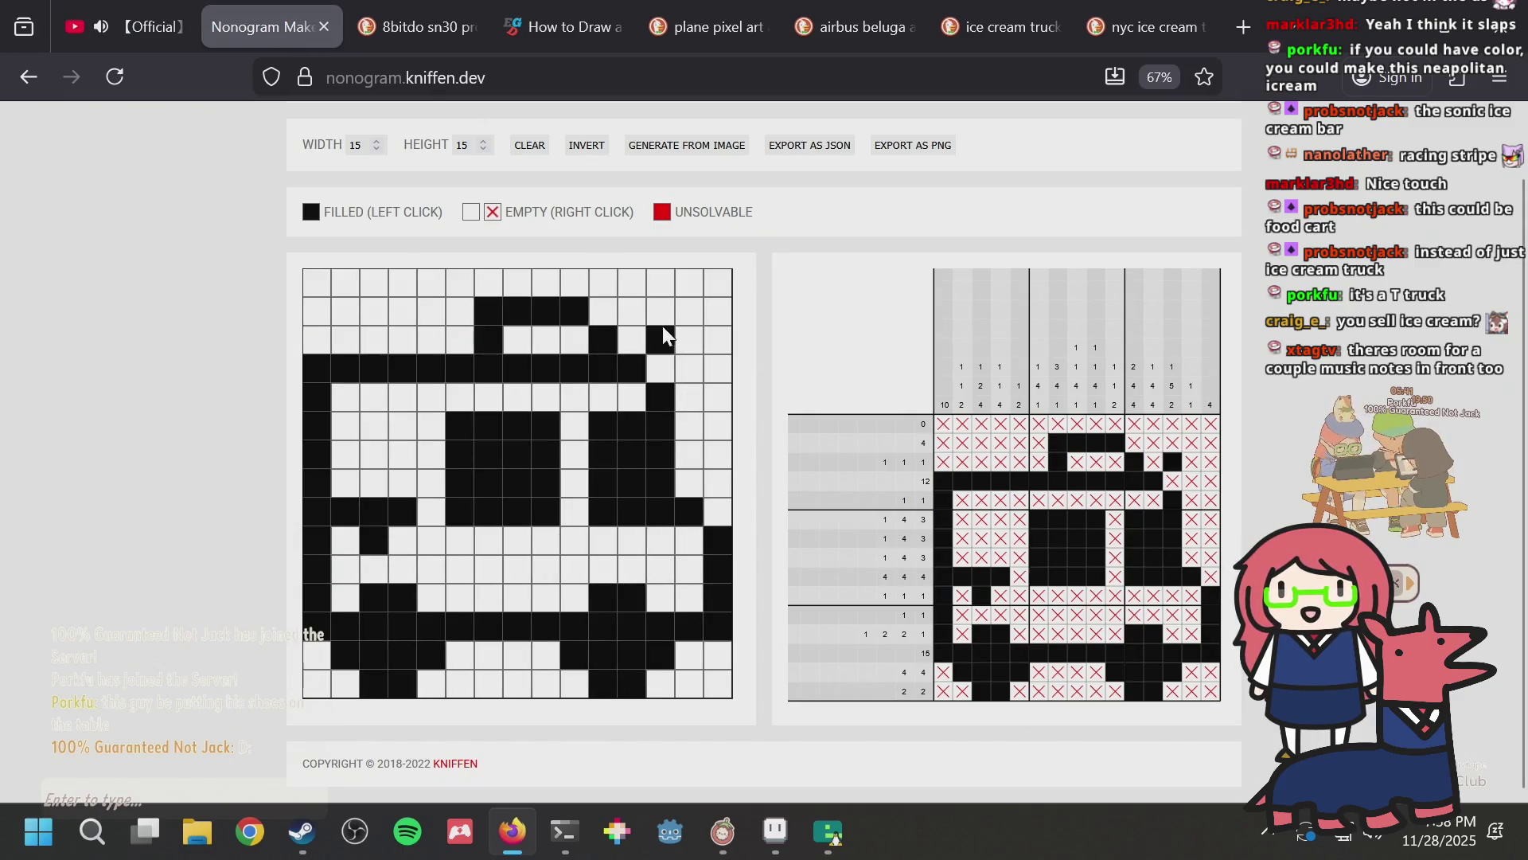
# Step: Try a music-note shape in the grid's top-right cells, then erase it
pyautogui.moveTo(675, 297)
pyautogui.mouseDown()
pyautogui.moveTo(716, 282)
pyautogui.moveTo(719, 334)
pyautogui.moveTo(651, 341)
pyautogui.moveTo(675, 286)
pyautogui.moveTo(718, 341)
pyautogui.mouseUp()
pyautogui.click(690, 341)
pyautogui.moveTo(715, 280)
pyautogui.mouseDown()
pyautogui.moveTo(715, 293)
pyautogui.moveTo(721, 274)
pyautogui.mouseUp()
pyautogui.click(690, 341)
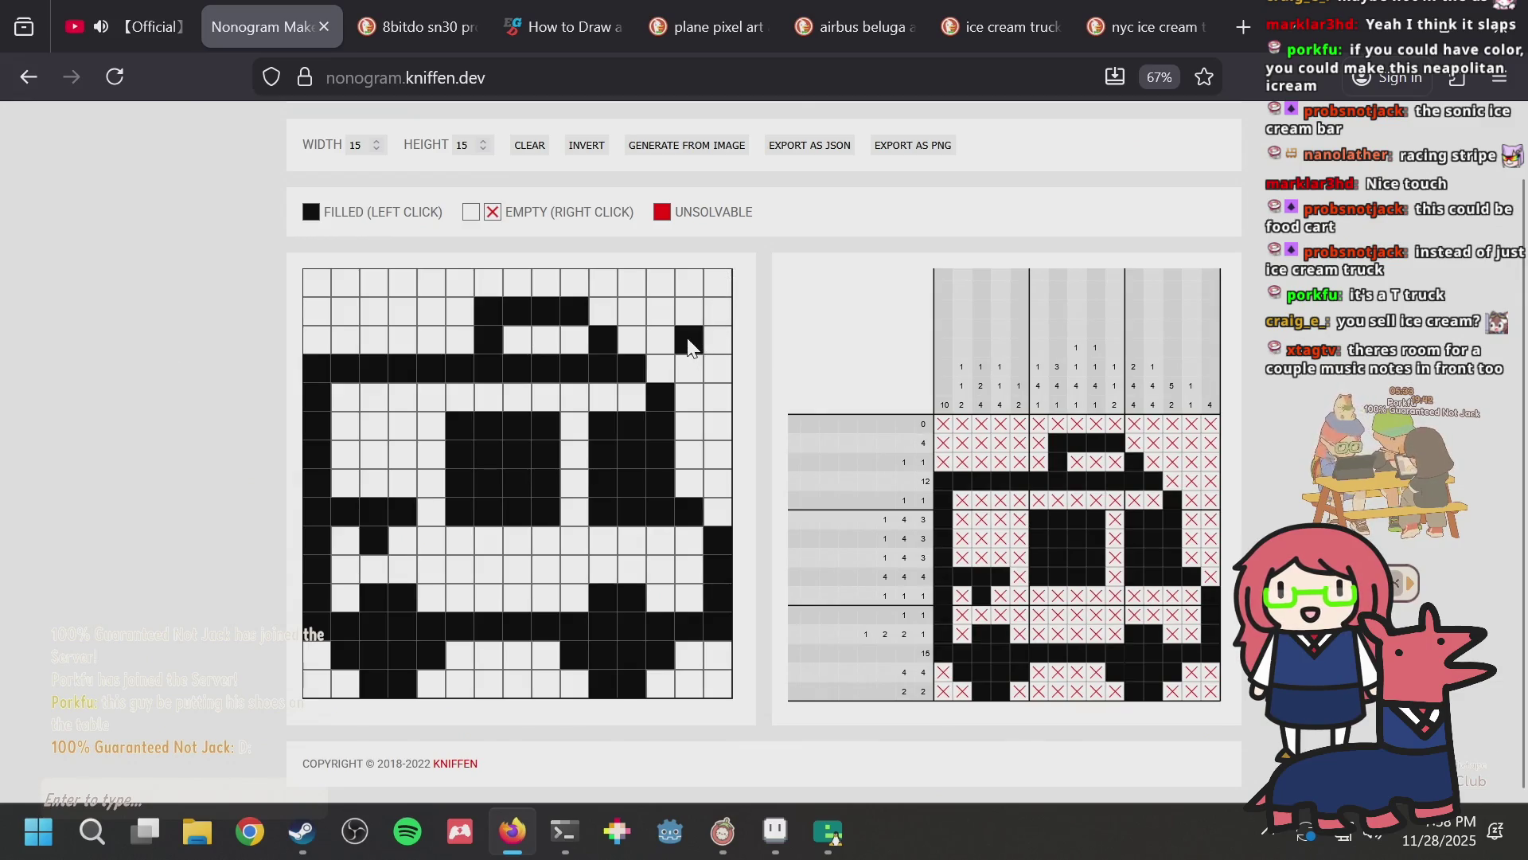
pyautogui.moveTo(667, 350); pyautogui.dragTo(689, 369)
pyautogui.moveTo(691, 312); pyautogui.dragTo(718, 282)
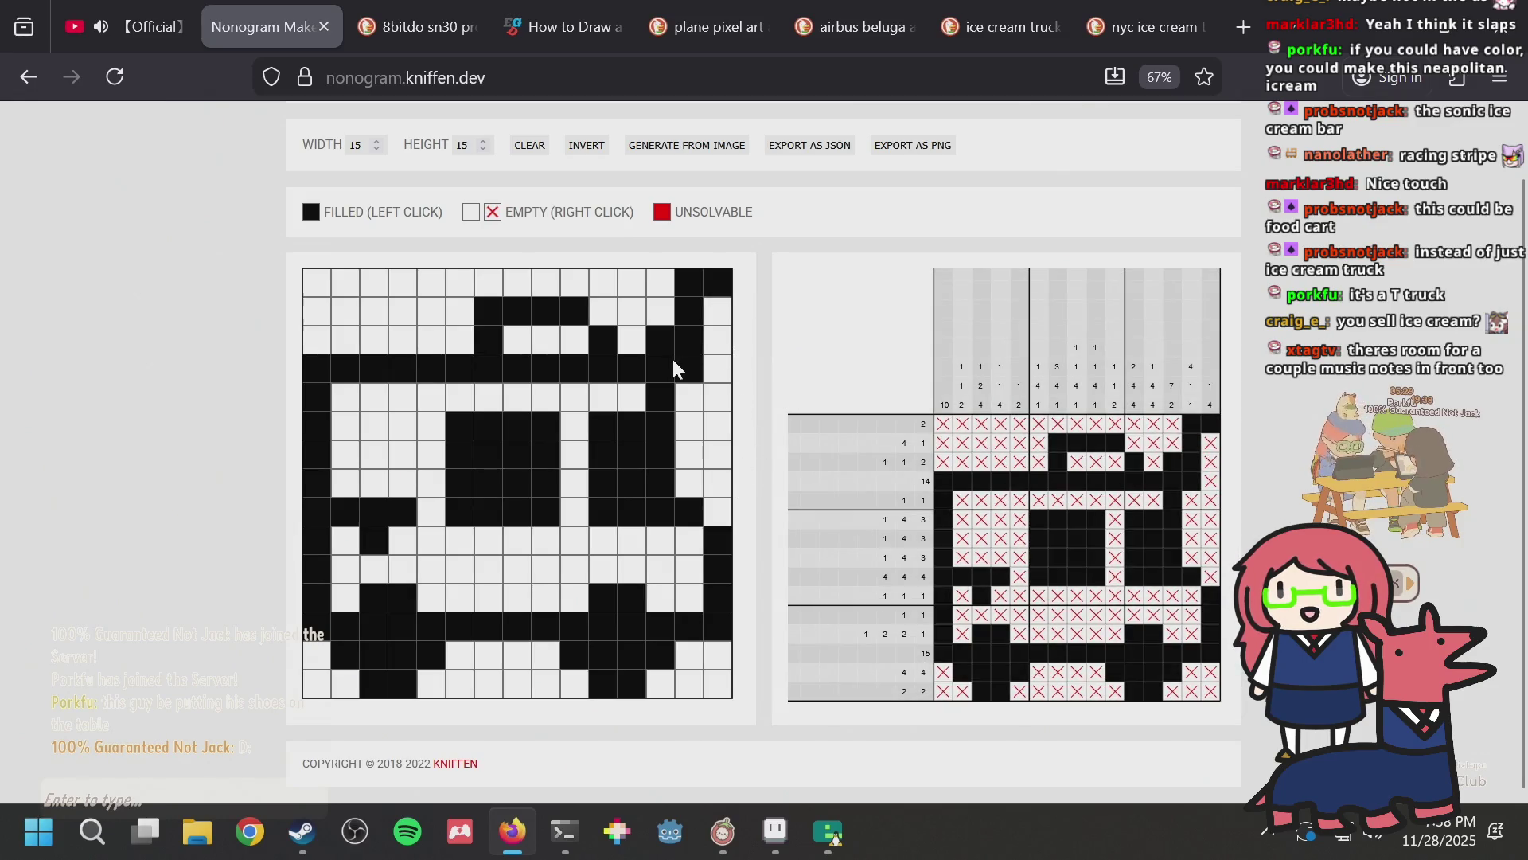
pyautogui.moveTo(690, 339)
pyautogui.mouseDown()
pyautogui.moveTo(706, 279)
pyautogui.moveTo(719, 283)
pyautogui.mouseUp()
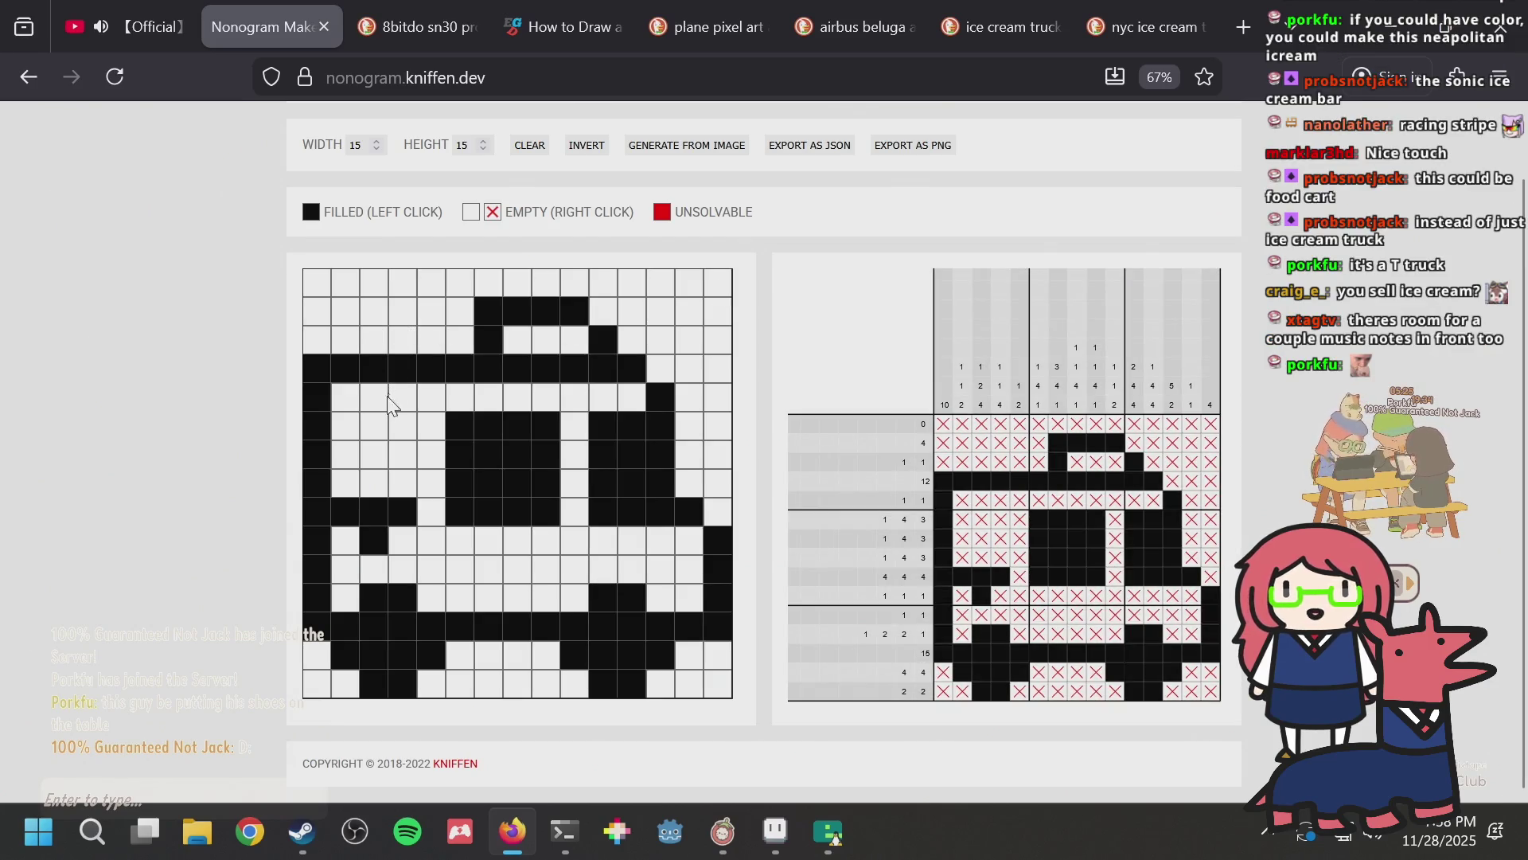
# Step: Sketch a note shape at the grid's top left, filling top-row cells in columns 4 and 6
pyautogui.moveTo(380, 374); pyautogui.dragTo(404, 374)
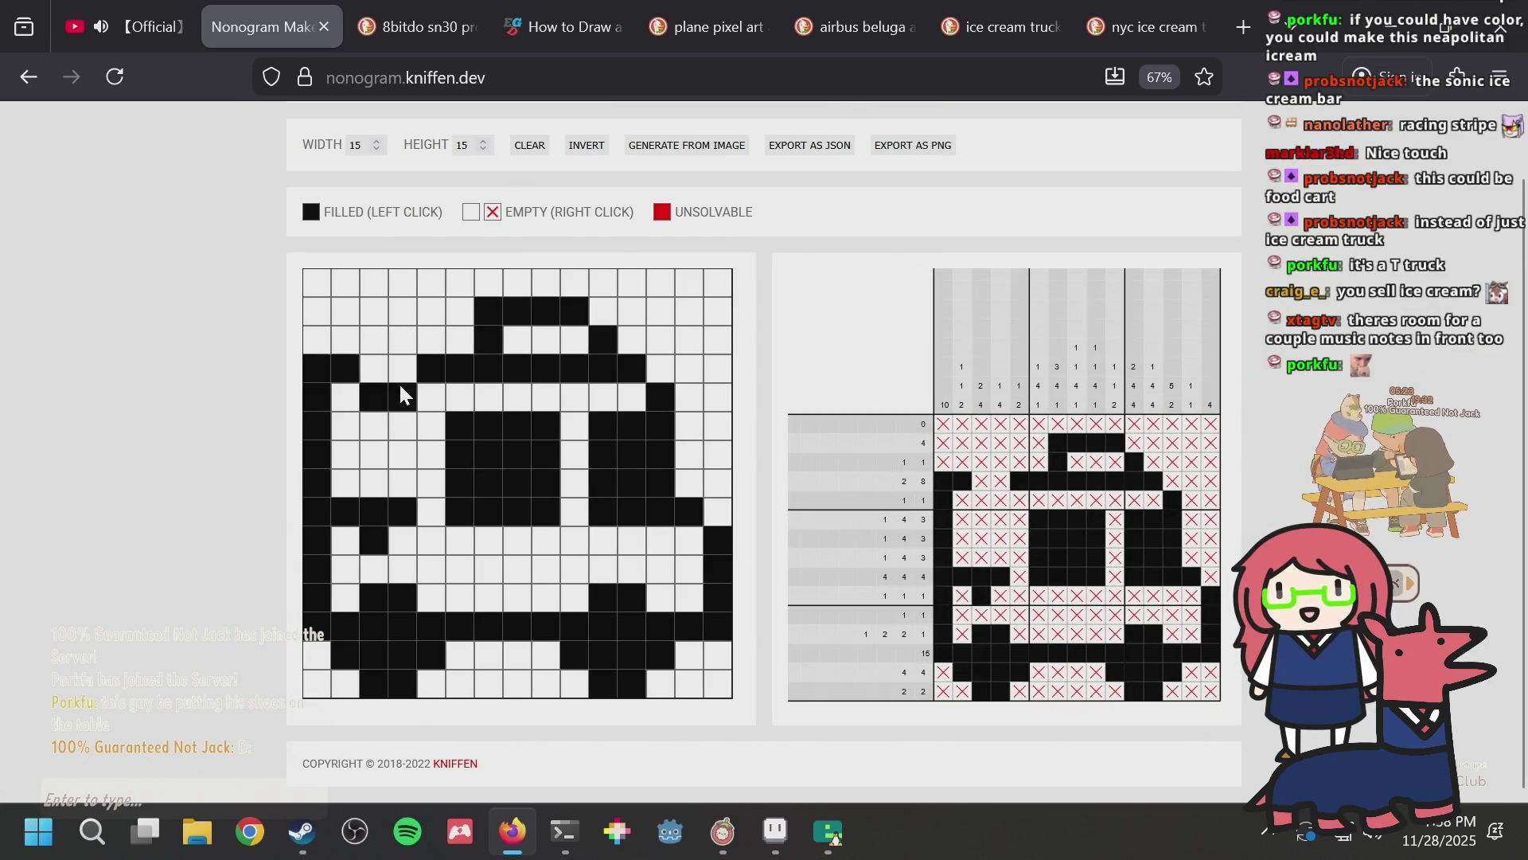
pyautogui.click(402, 394)
pyautogui.click(346, 341)
pyautogui.click(374, 312)
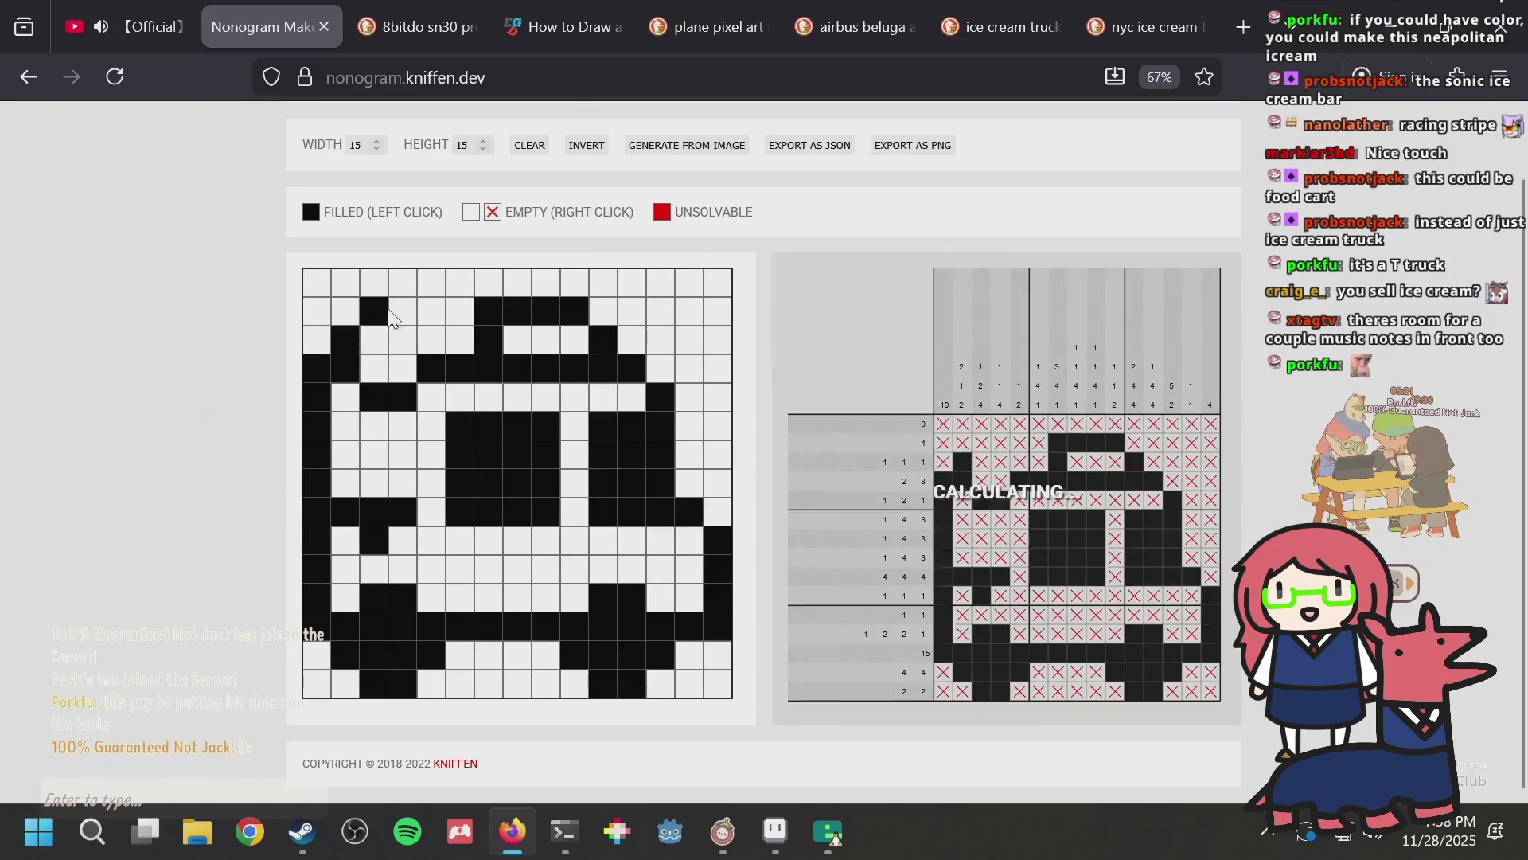
pyautogui.click(403, 283)
pyautogui.click(460, 284)
pyautogui.click(444, 333)
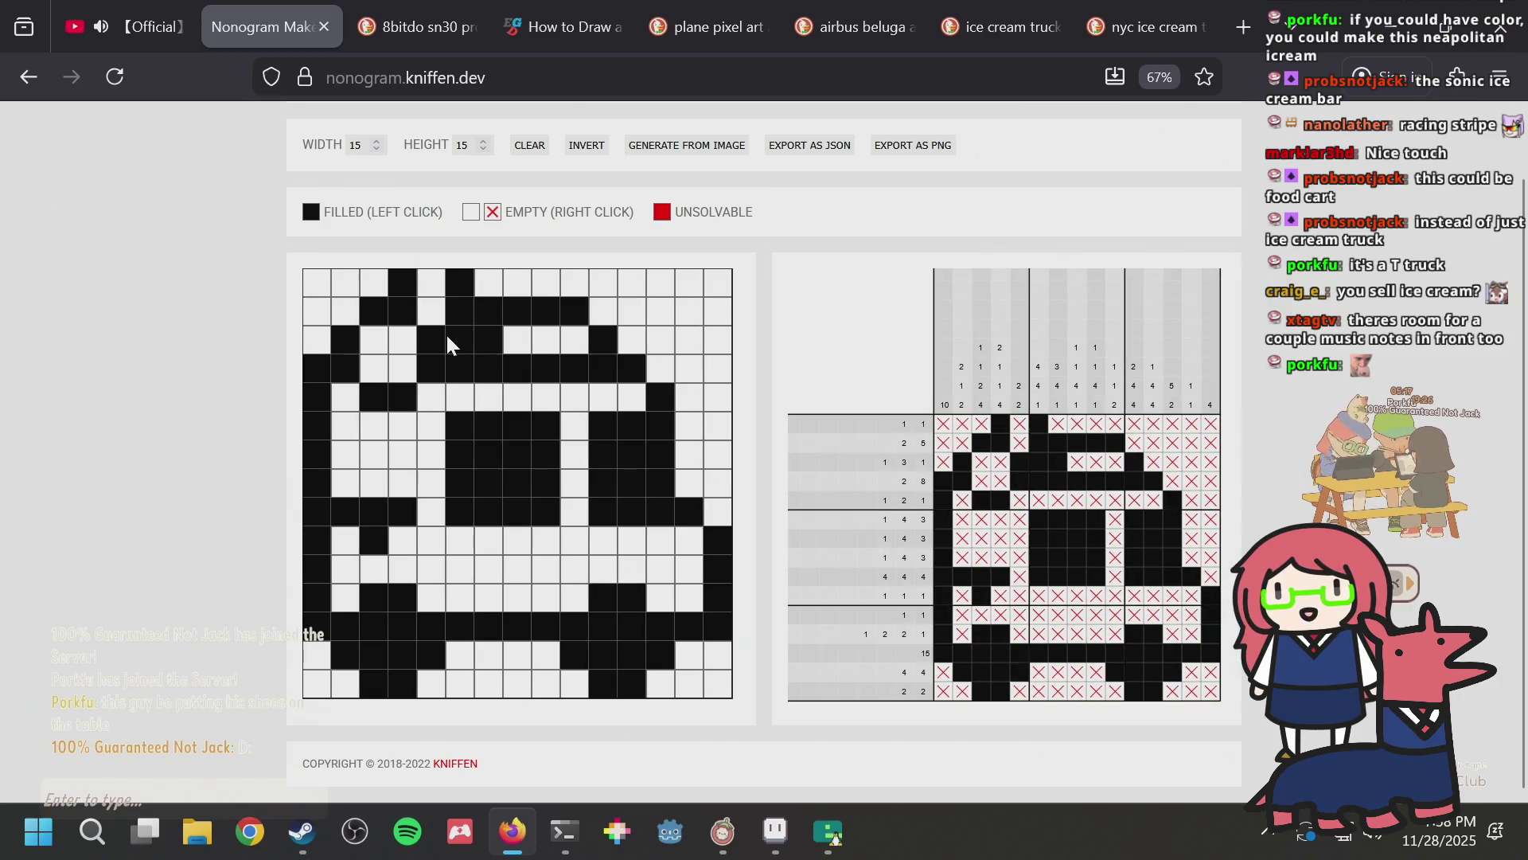
pyautogui.moveTo(460, 315); pyautogui.dragTo(401, 277)
# Step: Erase the top-left note cells and restore row 3
pyautogui.click(431, 368)
pyautogui.click(374, 312)
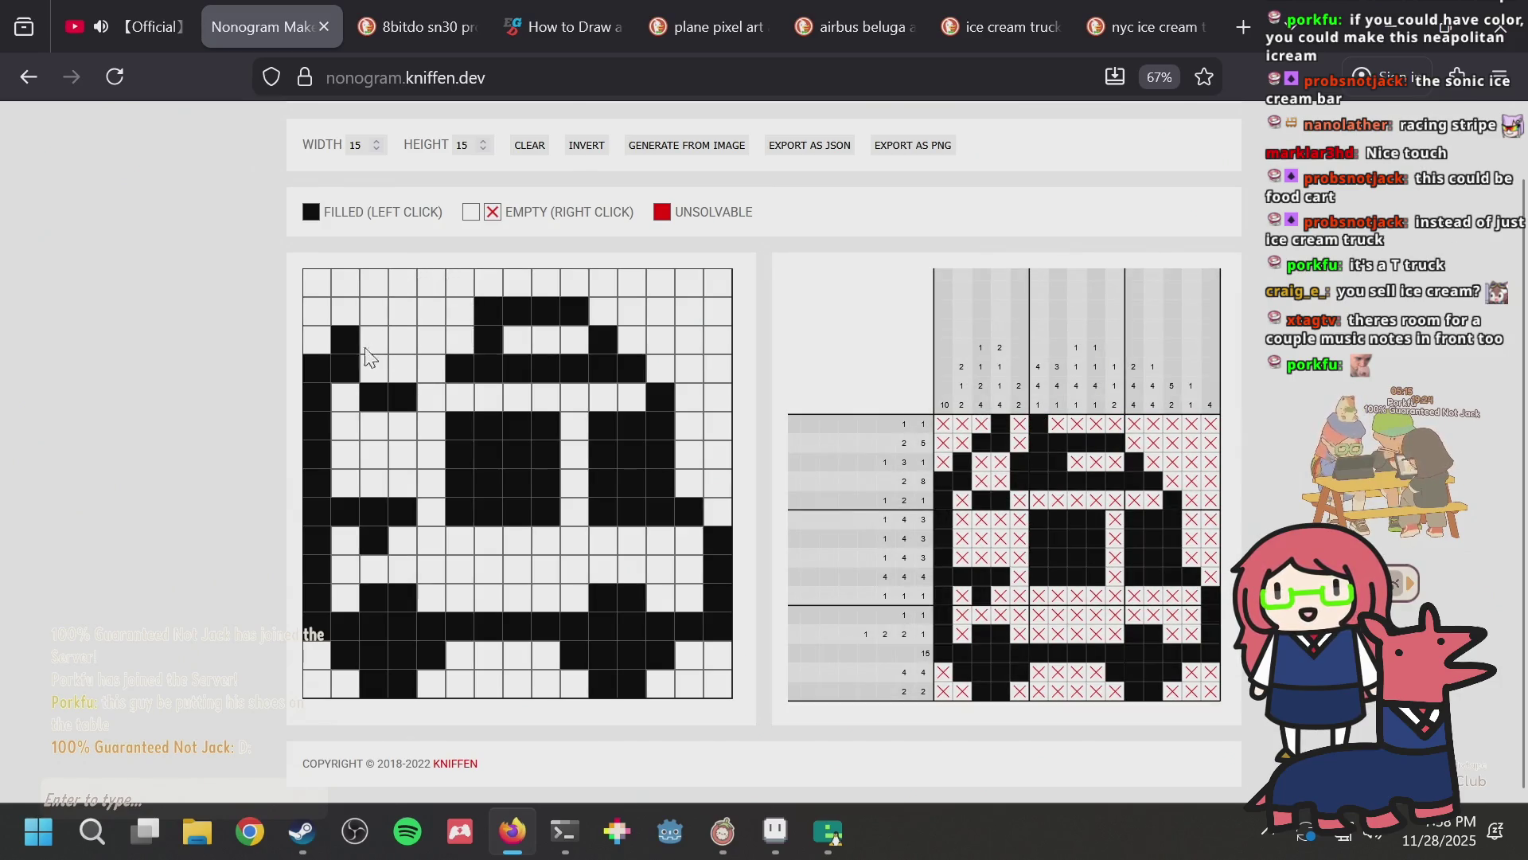
pyautogui.click(403, 396)
pyautogui.click(347, 341)
pyautogui.click(374, 396)
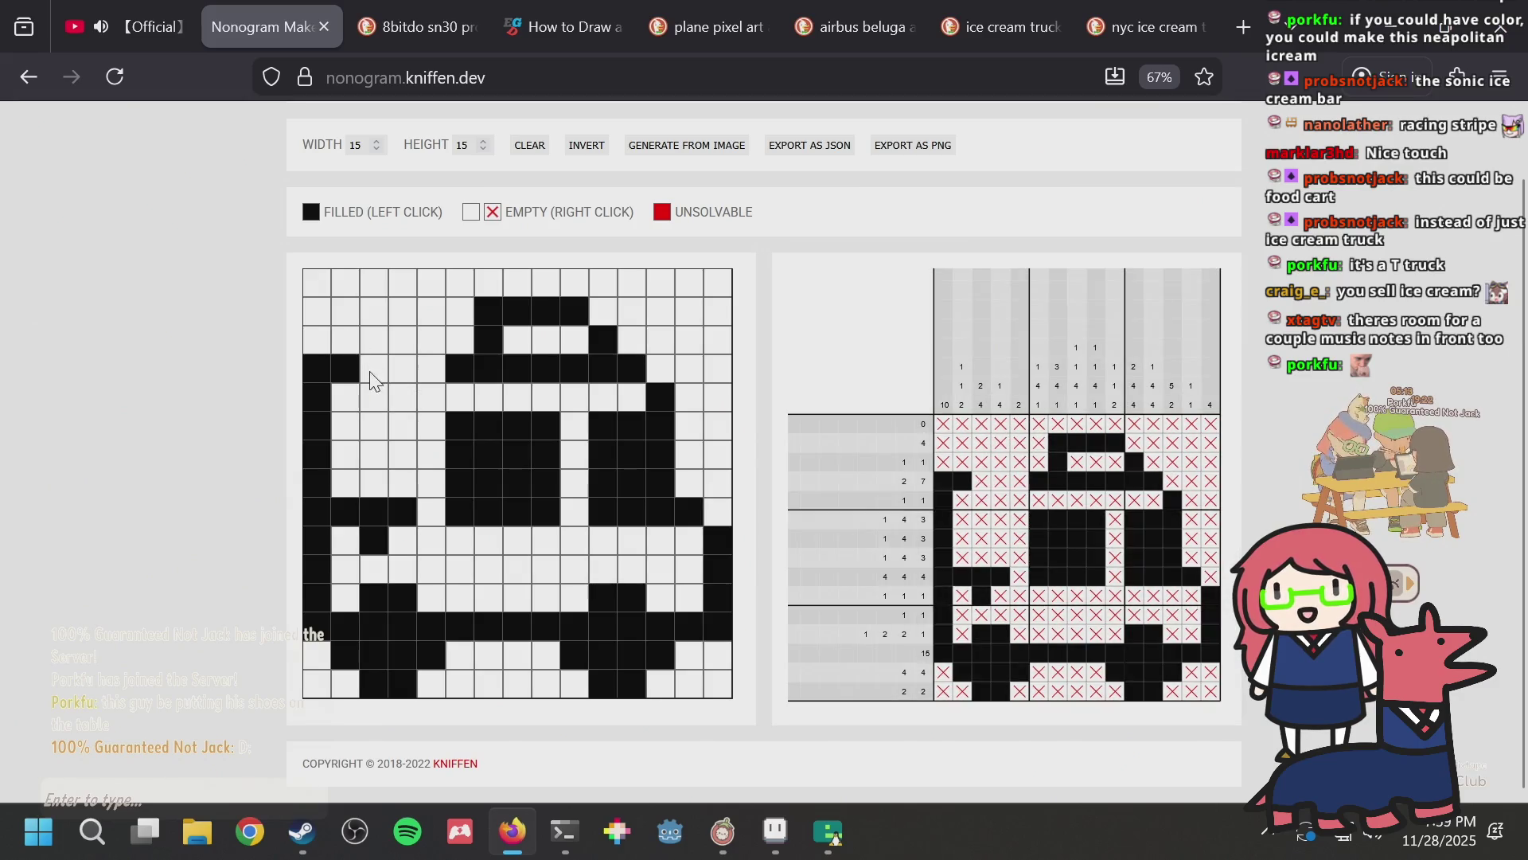
pyautogui.moveTo(375, 370); pyautogui.dragTo(444, 371)
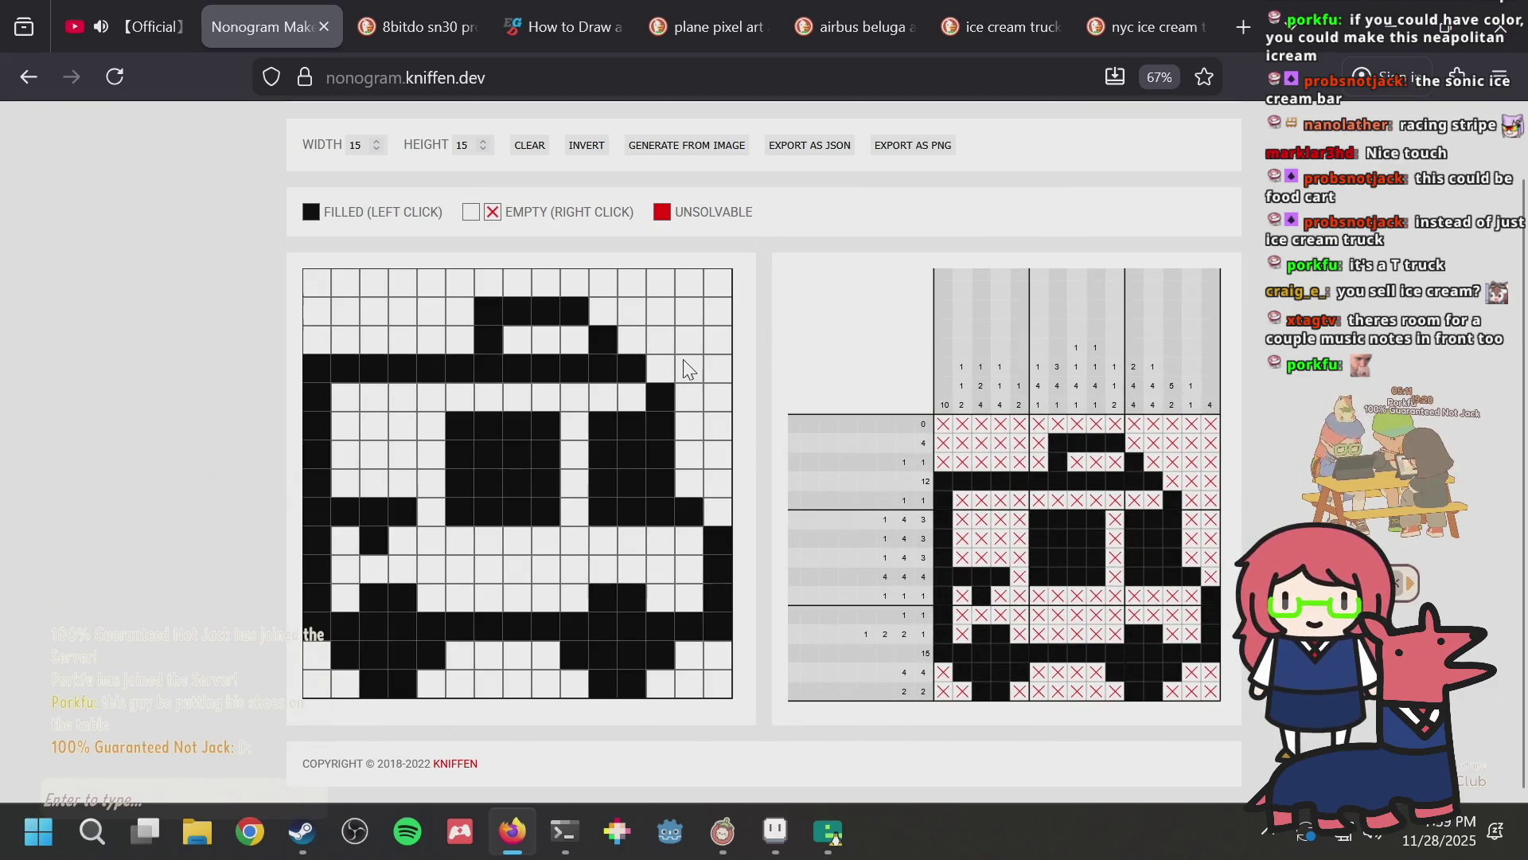
# Step: Test extra fills in columns 13–15 near the right edge, then clear them
pyautogui.moveTo(663, 320); pyautogui.dragTo(684, 337)
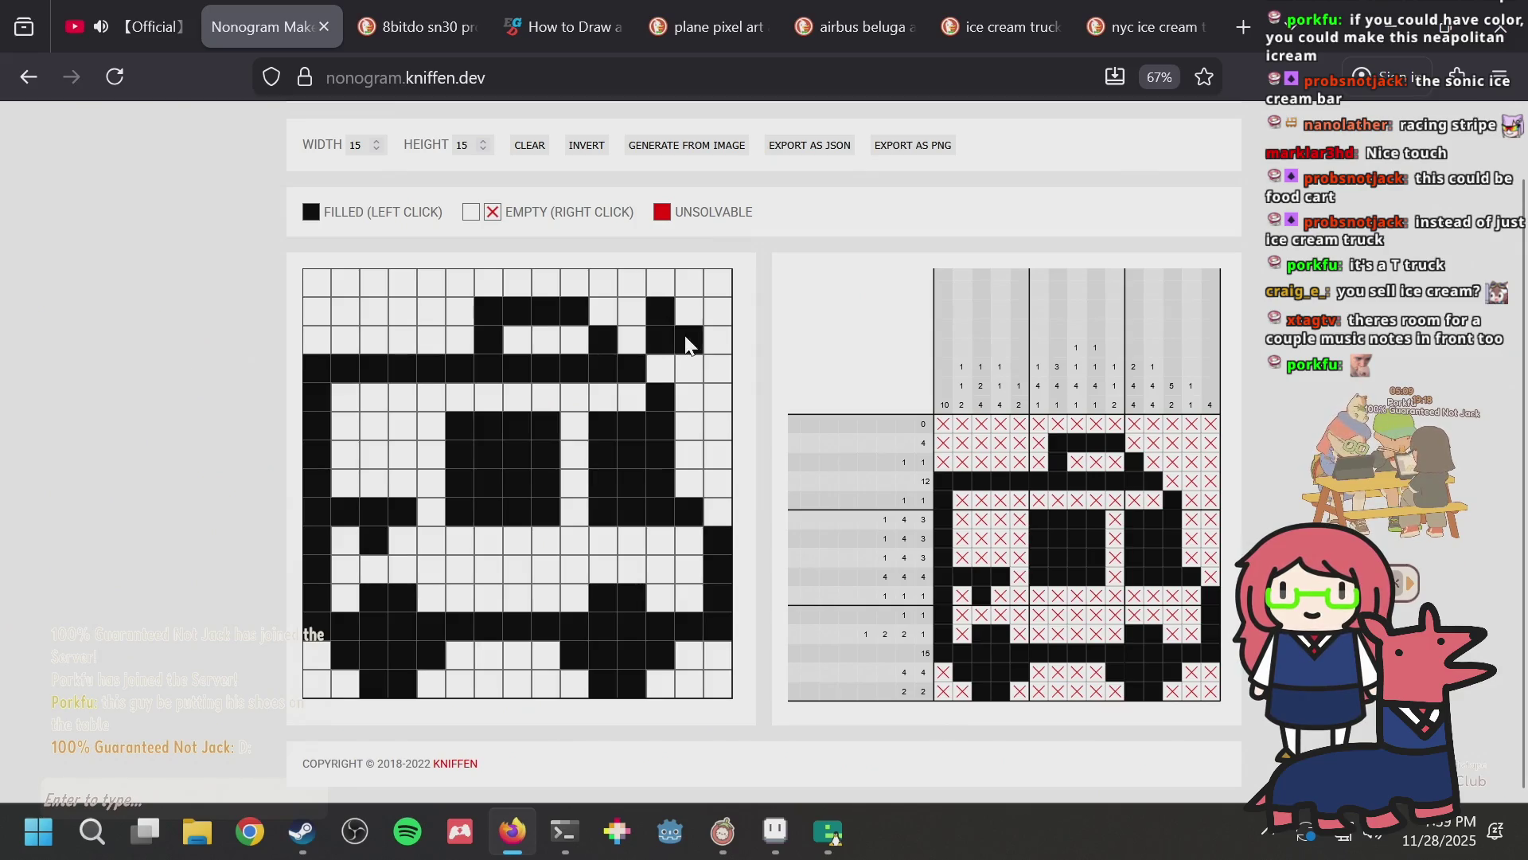
pyautogui.moveTo(689, 283); pyautogui.dragTo(718, 283)
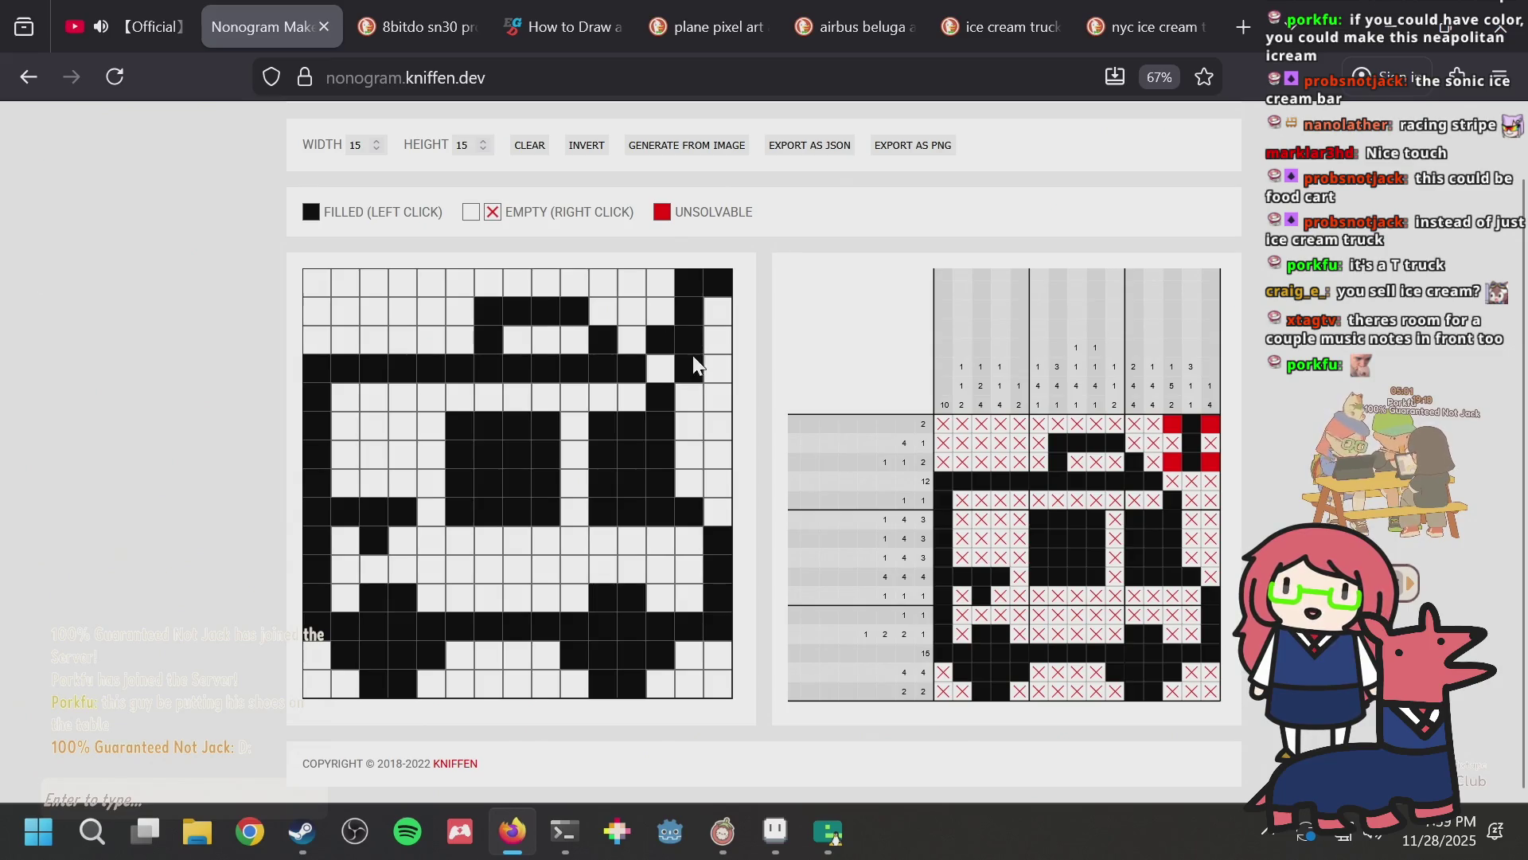
pyautogui.moveTo(662, 373); pyautogui.dragTo(691, 368)
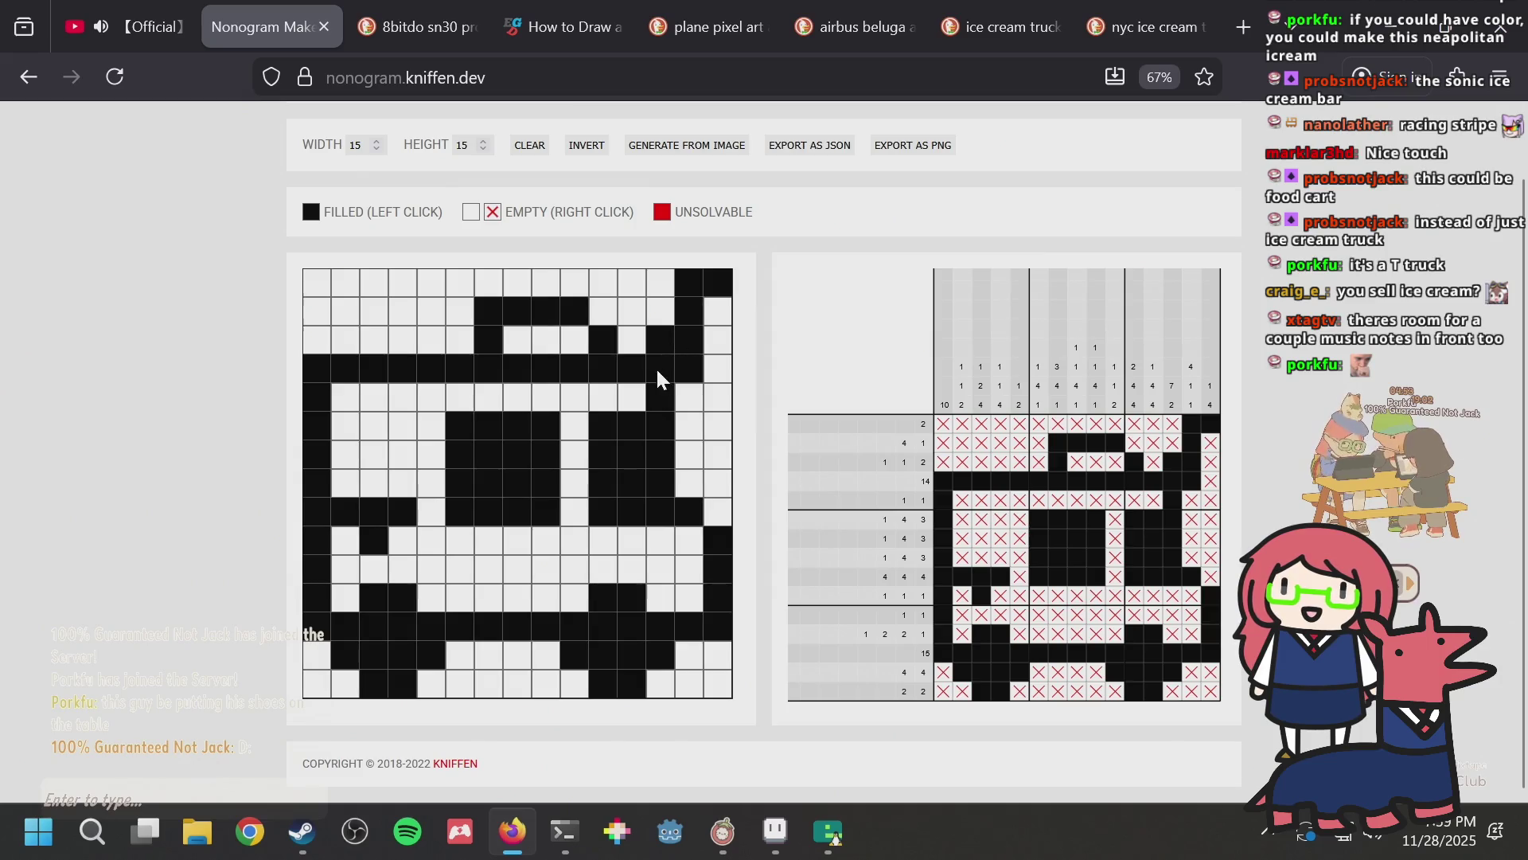
pyautogui.moveTo(669, 352)
pyautogui.mouseDown()
pyautogui.moveTo(680, 360)
pyautogui.moveTo(683, 302)
pyautogui.moveTo(718, 283)
pyautogui.mouseUp()
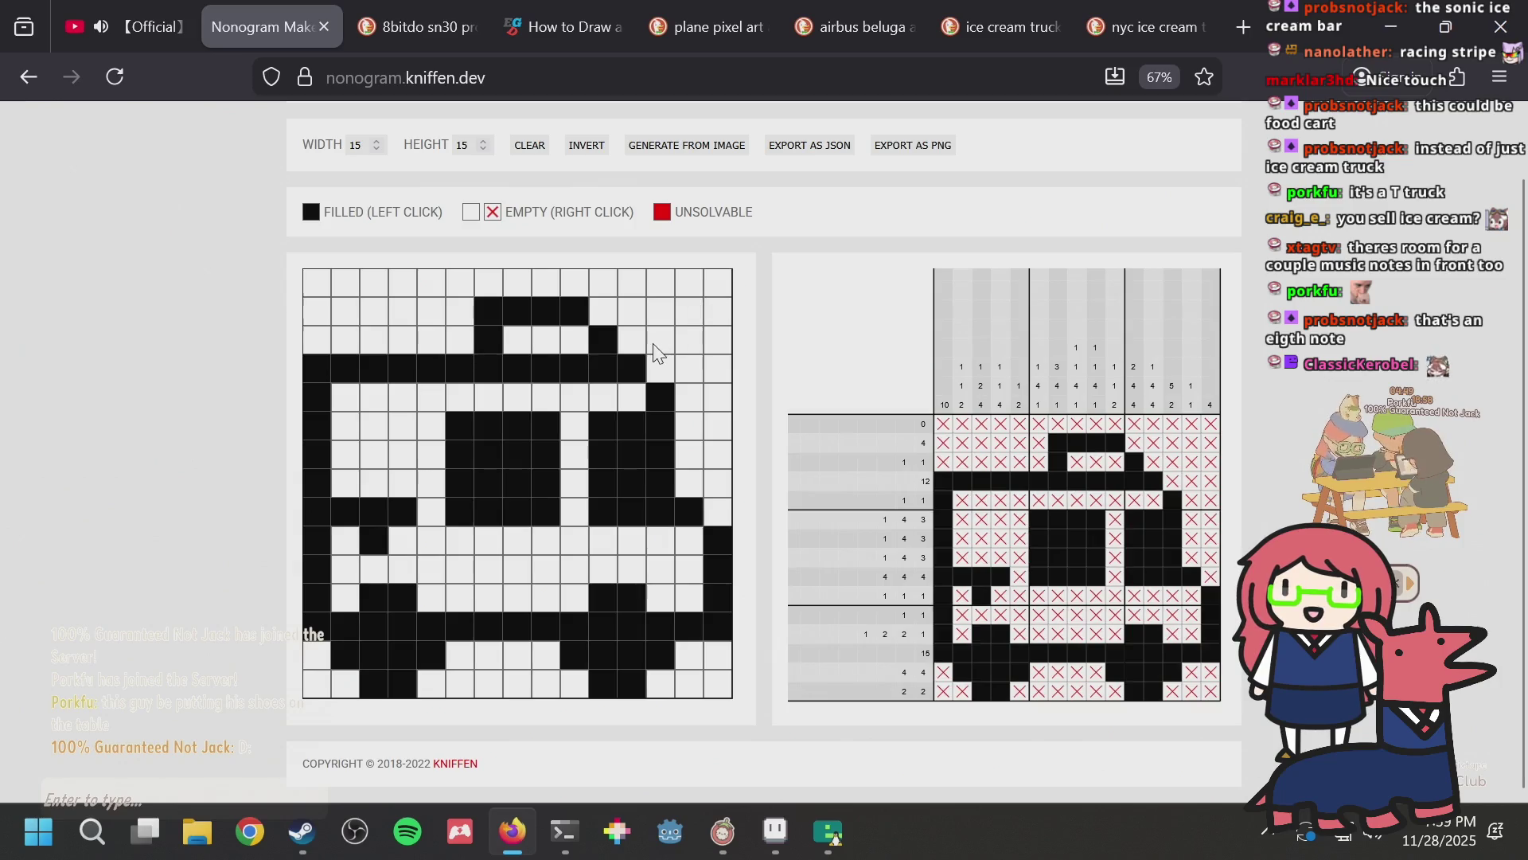
pyautogui.moveTo(685, 373); pyautogui.dragTo(691, 307)
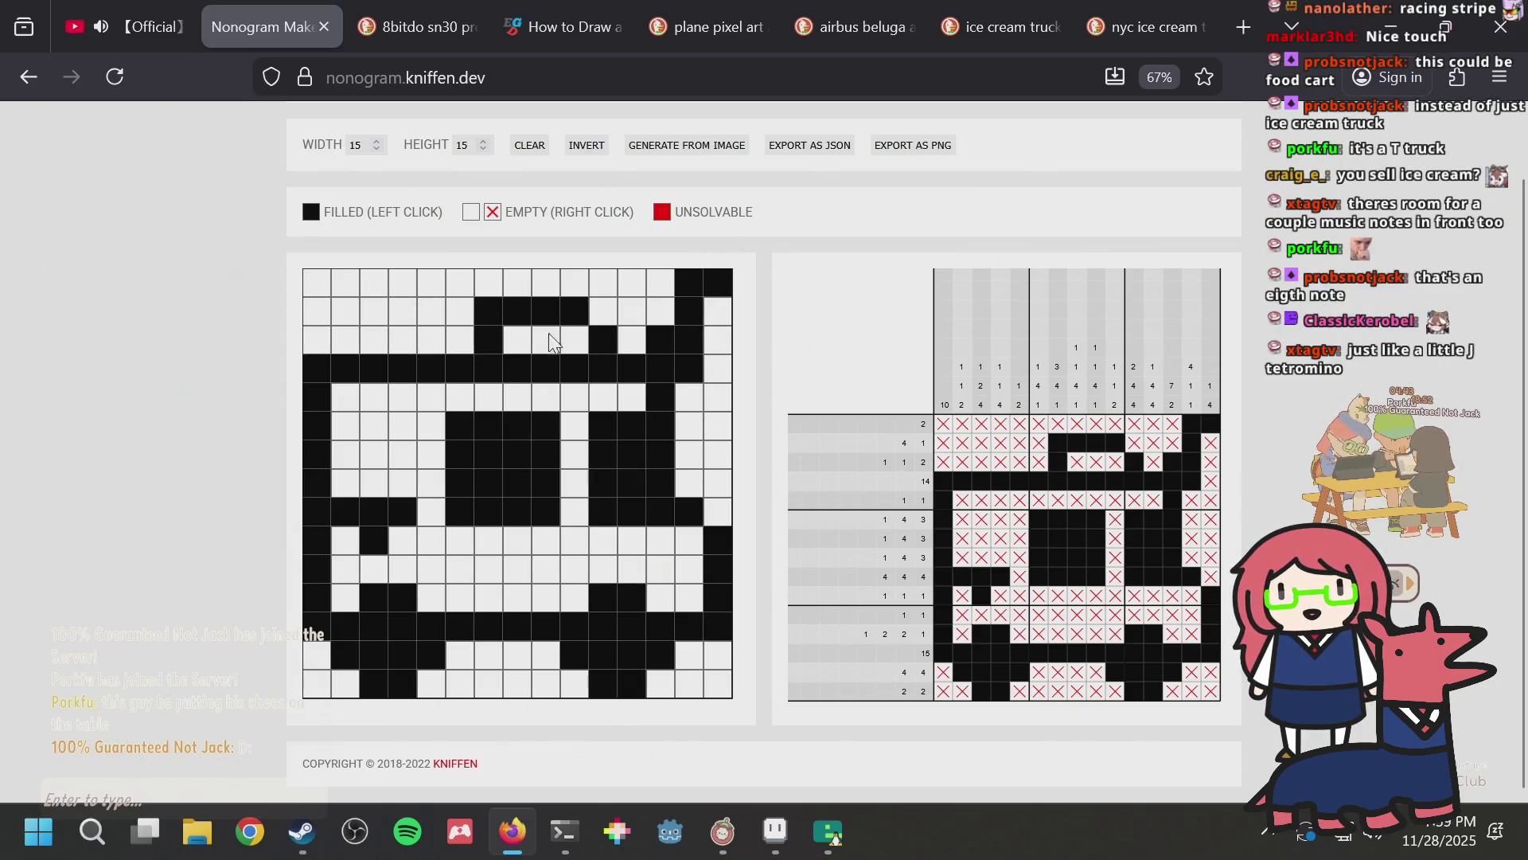
pyautogui.moveTo(662, 329)
pyautogui.mouseDown()
pyautogui.moveTo(689, 362)
pyautogui.moveTo(707, 288)
pyautogui.moveTo(723, 331)
pyautogui.mouseUp()
# Step: Fill and clear the right column's top cells until the top row stays empty
pyautogui.rightClick(708, 287)
pyautogui.click(711, 291)
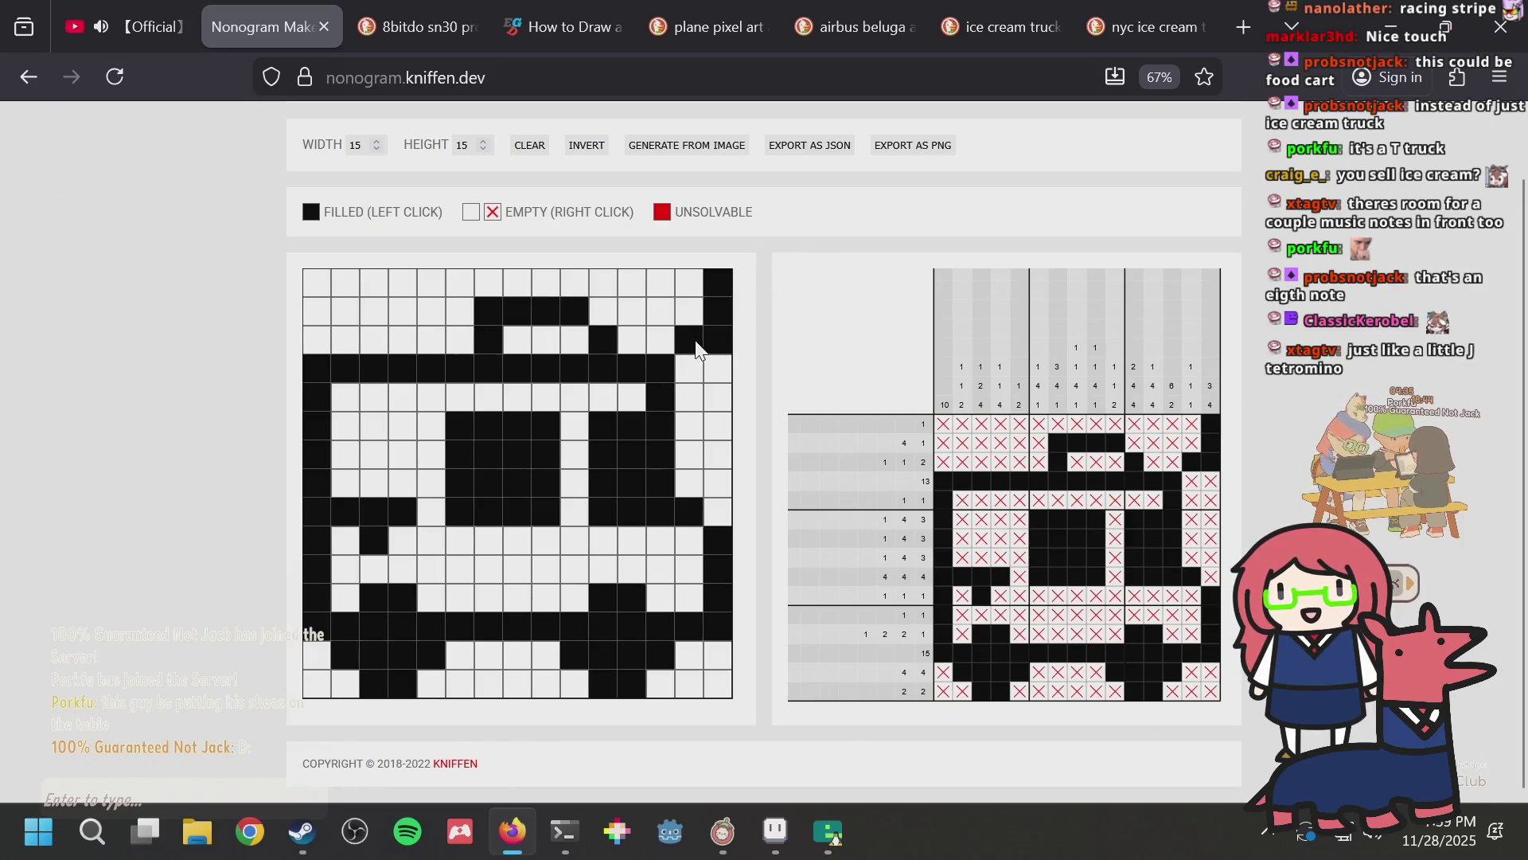
pyautogui.rightClick(710, 283)
pyautogui.click(705, 292)
pyautogui.click(702, 291)
pyautogui.moveTo(718, 283)
pyautogui.mouseDown()
pyautogui.moveTo(718, 314)
pyautogui.moveTo(689, 343)
pyautogui.moveTo(718, 343)
pyautogui.moveTo(711, 273)
pyautogui.moveTo(715, 332)
pyautogui.moveTo(658, 290)
pyautogui.mouseUp()
pyautogui.rightClick(711, 273)
pyautogui.click(663, 315)
pyautogui.click(711, 316)
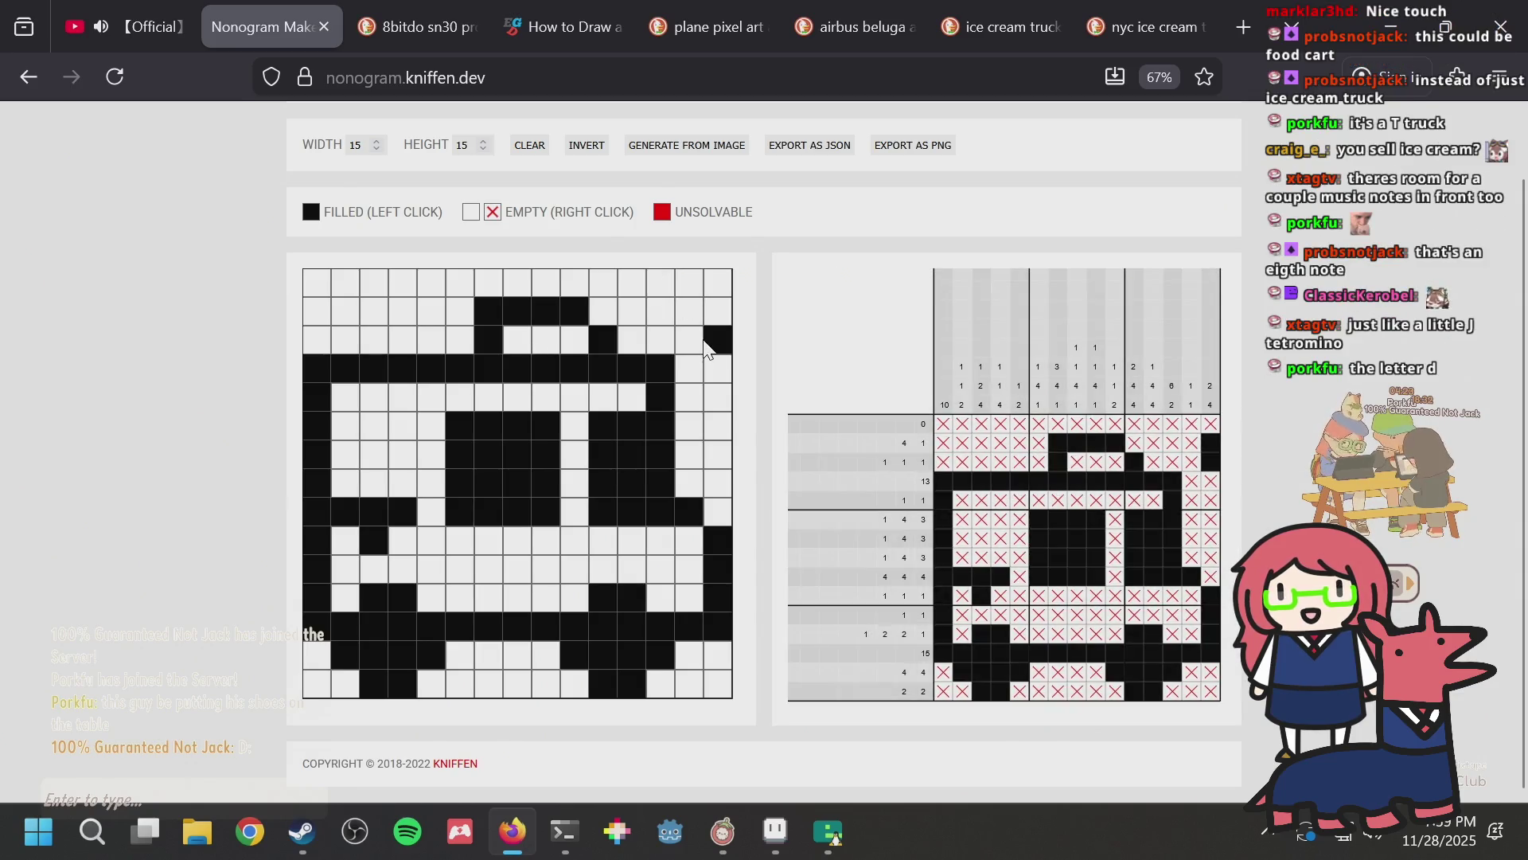
# Step: Switch windows to bring Aseprite back to the front
pyautogui.hotkey('alt', 'Tab')
pyautogui.hotkey('alt', 'Tab')
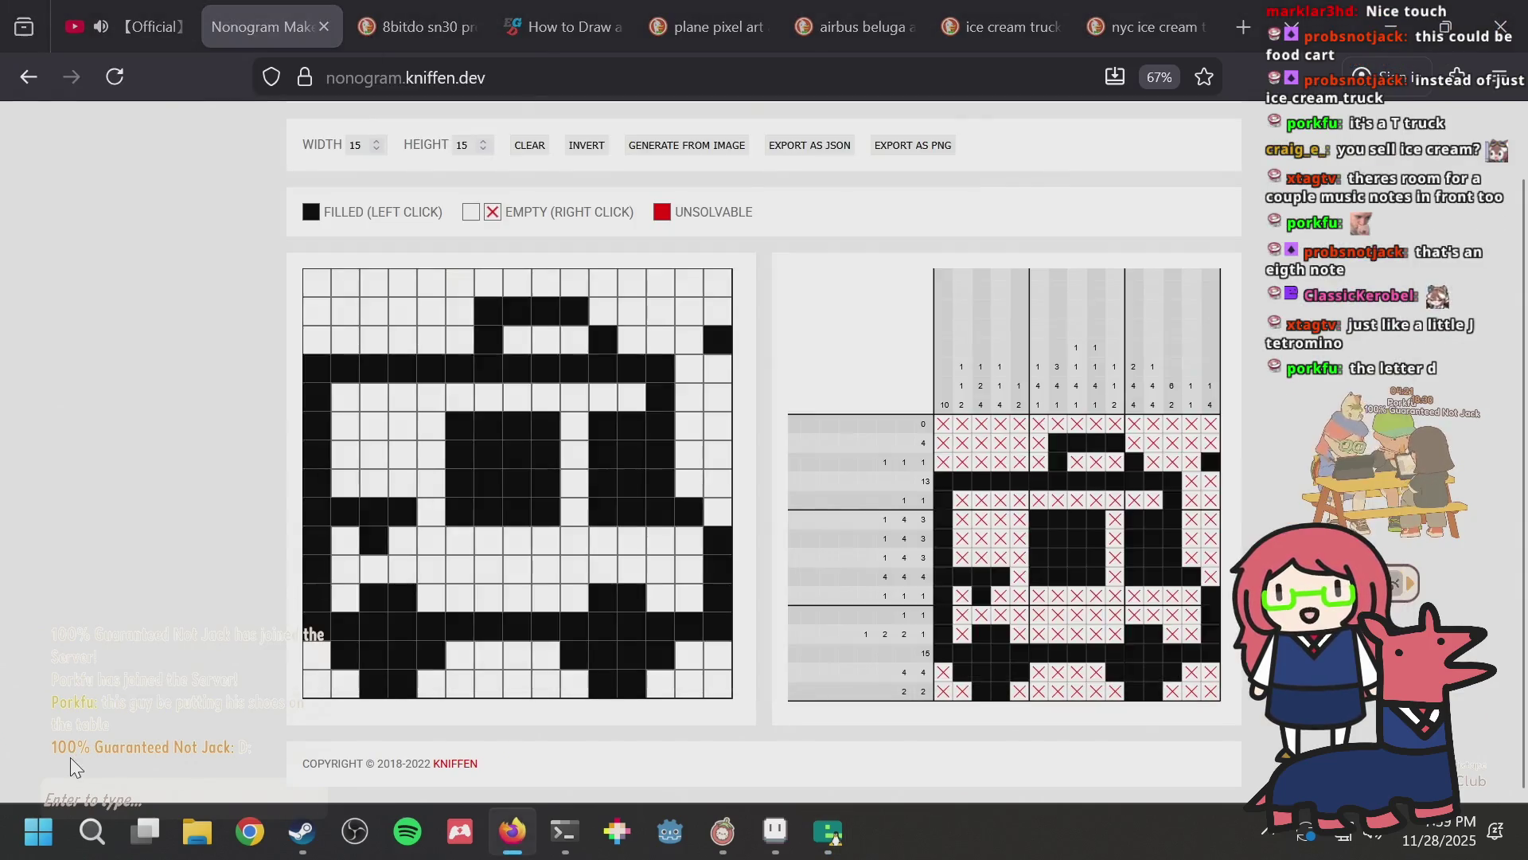
pyautogui.hotkey('alt', 'Tab')
pyautogui.press('Tab')
pyautogui.press('Tab')
pyautogui.hotkey('shift', 'Tab')
pyautogui.press('Tab')
pyautogui.press('Tab')
pyautogui.press('Tab')
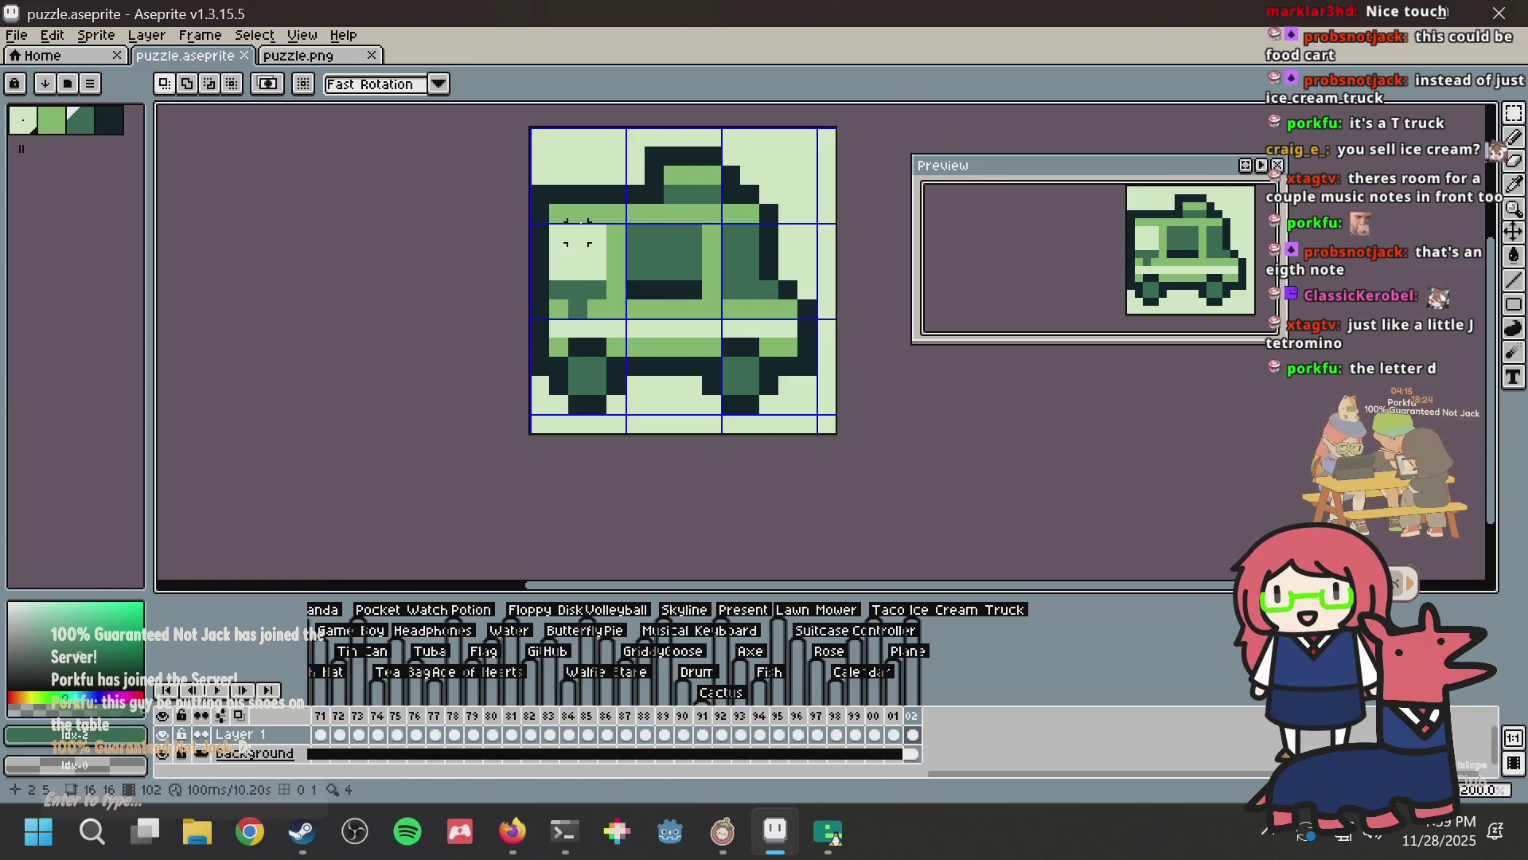
pyautogui.moveTo(546, 149)
pyautogui.mouseDown()
pyautogui.moveTo(738, 187)
pyautogui.moveTo(740, 213)
pyautogui.mouseUp()
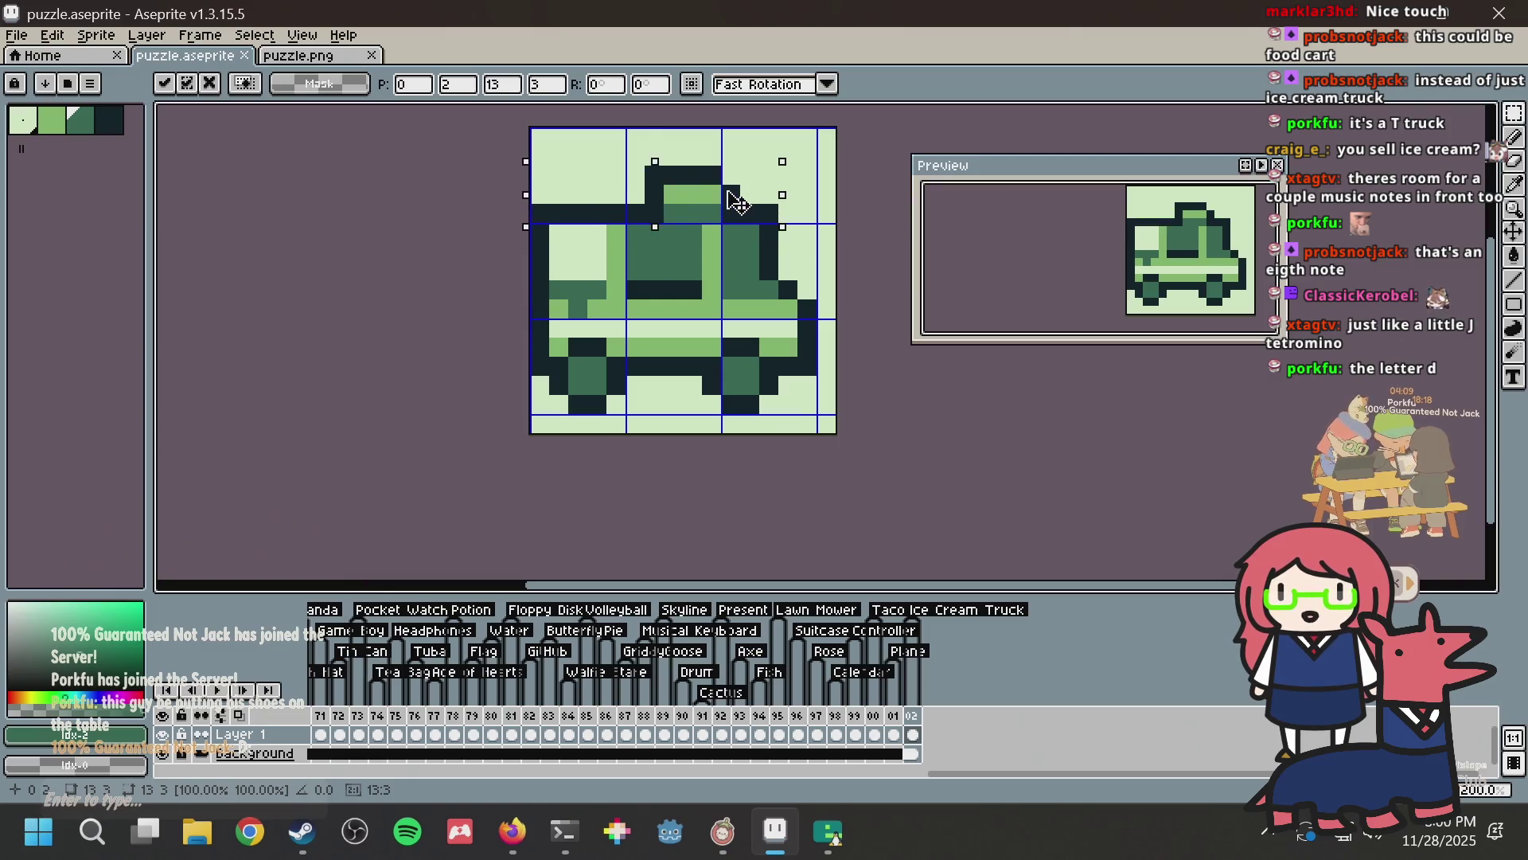
pyautogui.click(959, 118)
pyautogui.hotkey('ctrl', 'z')
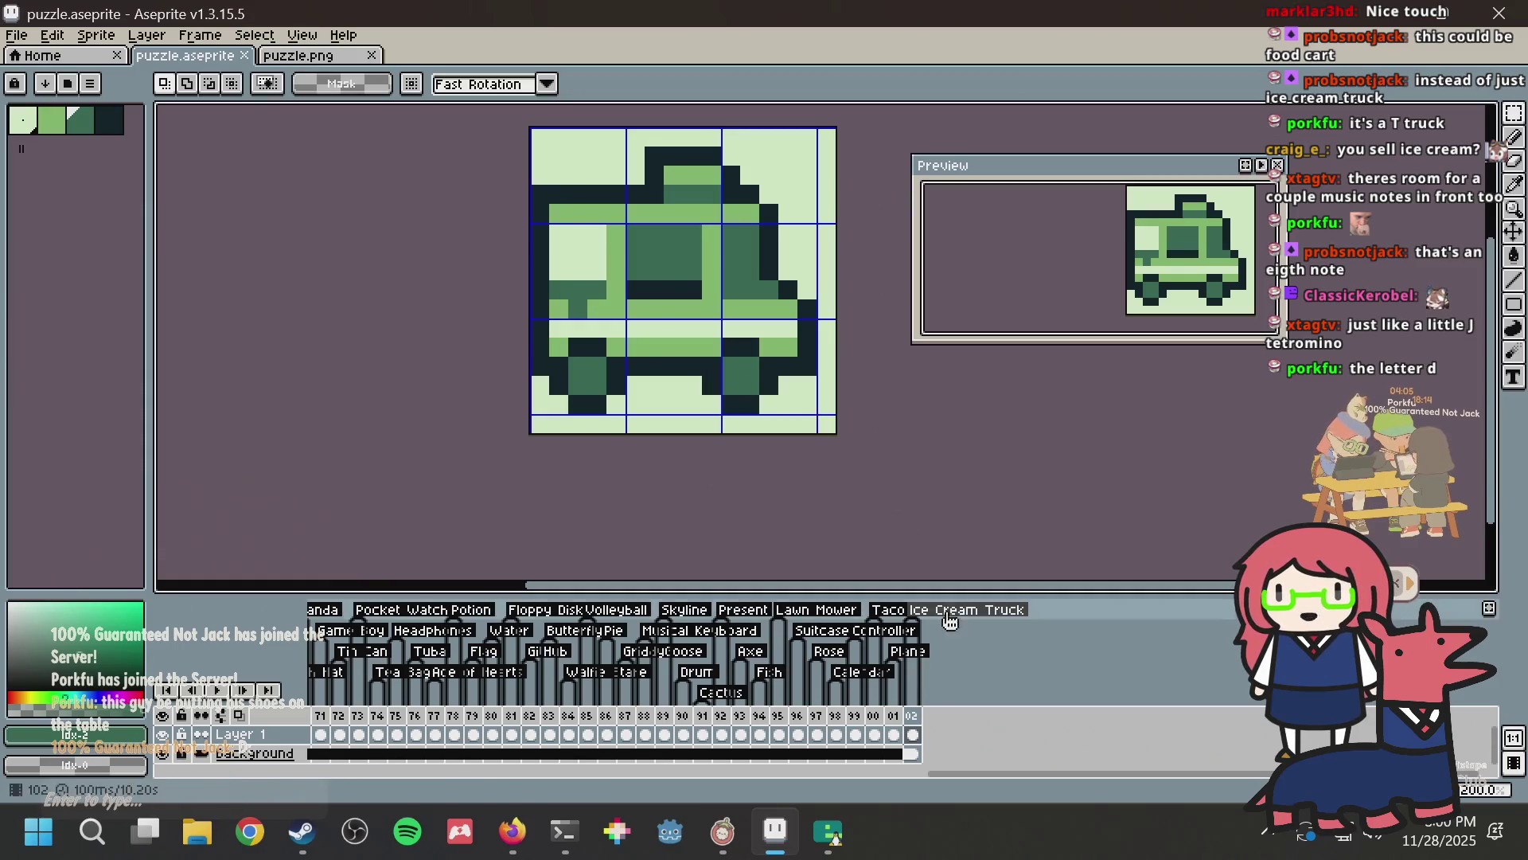
pyautogui.hotkey('alt', 'Tab')
pyautogui.press('Tab')
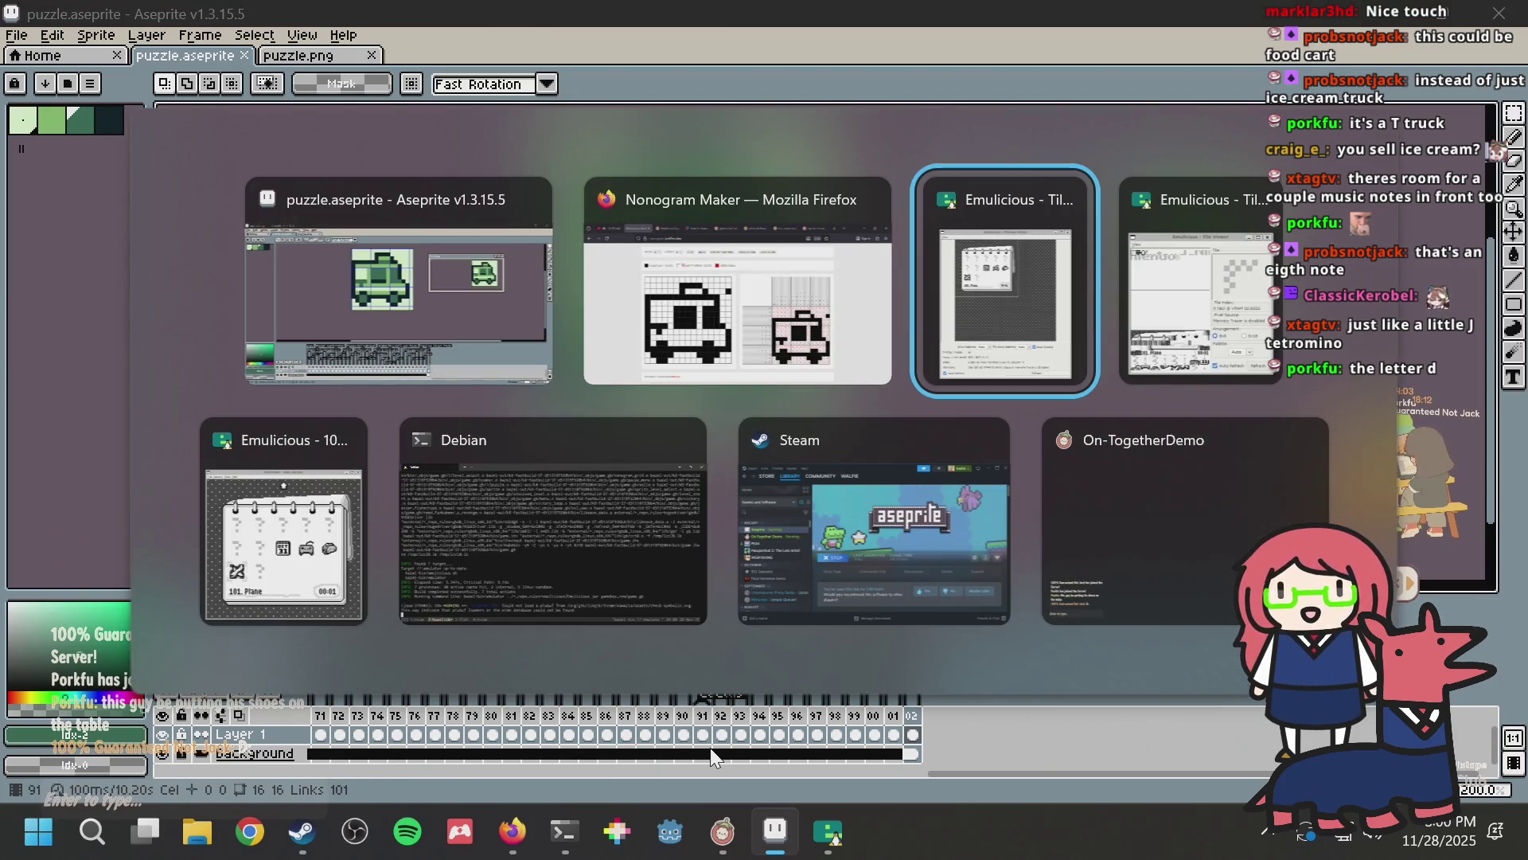
# Step: Switch to the Emulicious game and start the level 102 puzzle
pyautogui.hotkey('alt', 'Tab')
pyautogui.press('Tab')
pyautogui.press('Tab')
pyautogui.press('Tab')
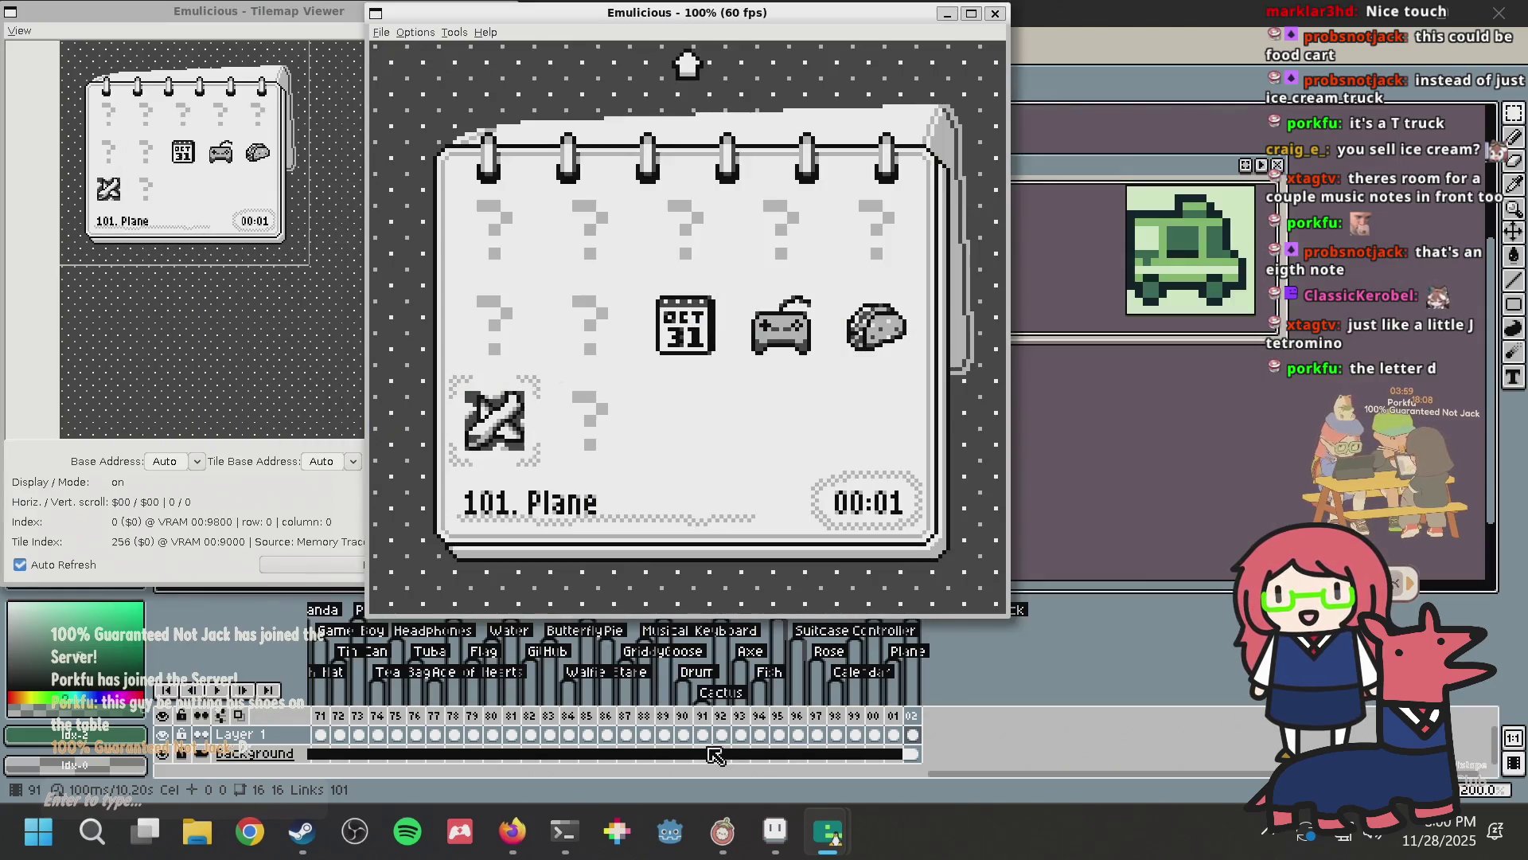
pyautogui.press('Right')
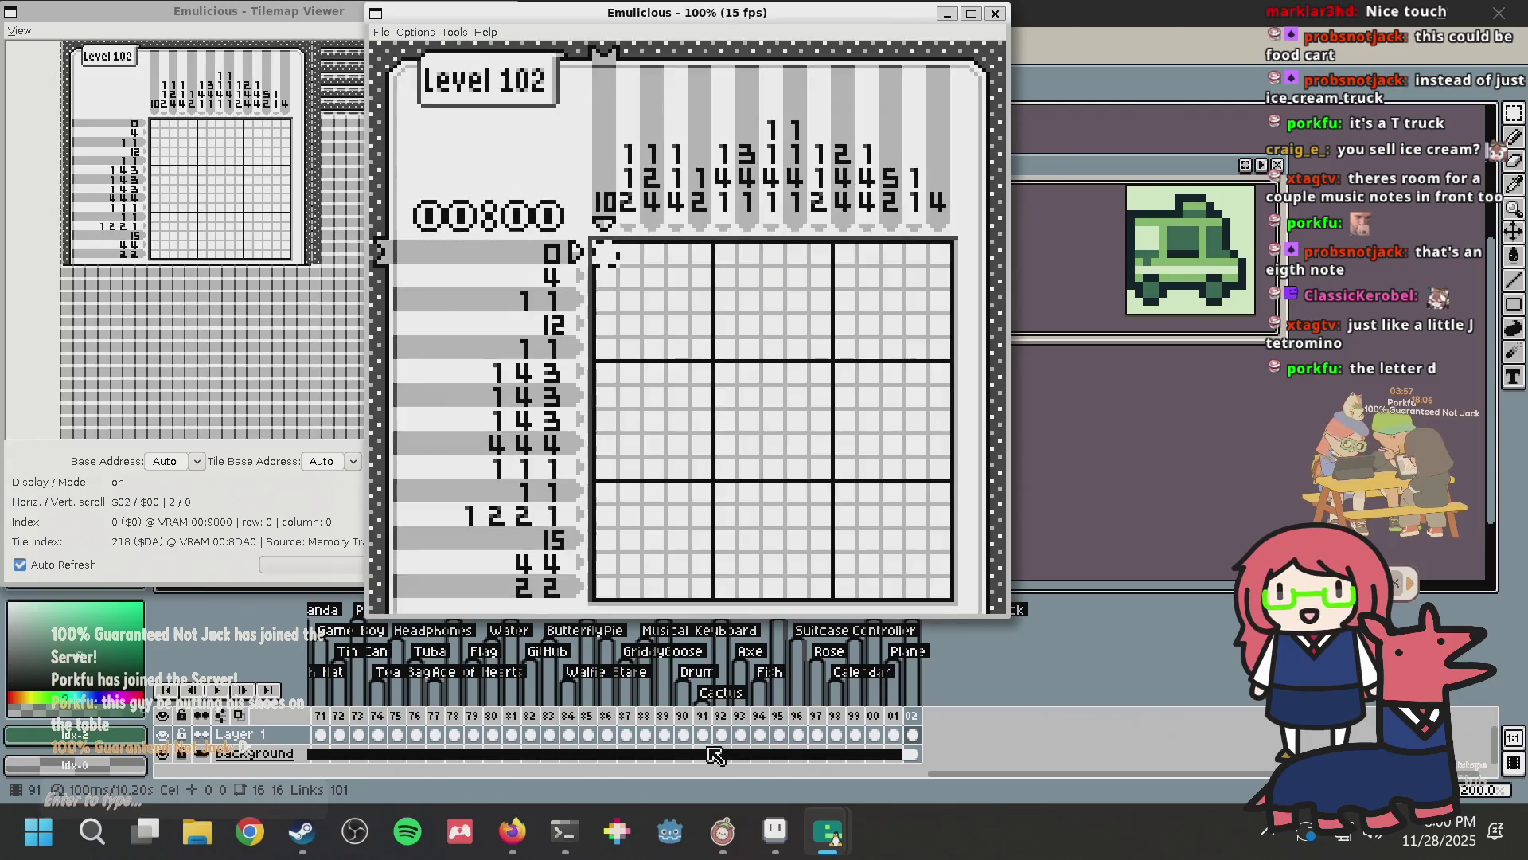
pyautogui.press('Down')
pyautogui.press('Down')
pyautogui.press('Right')
pyautogui.press('Right')
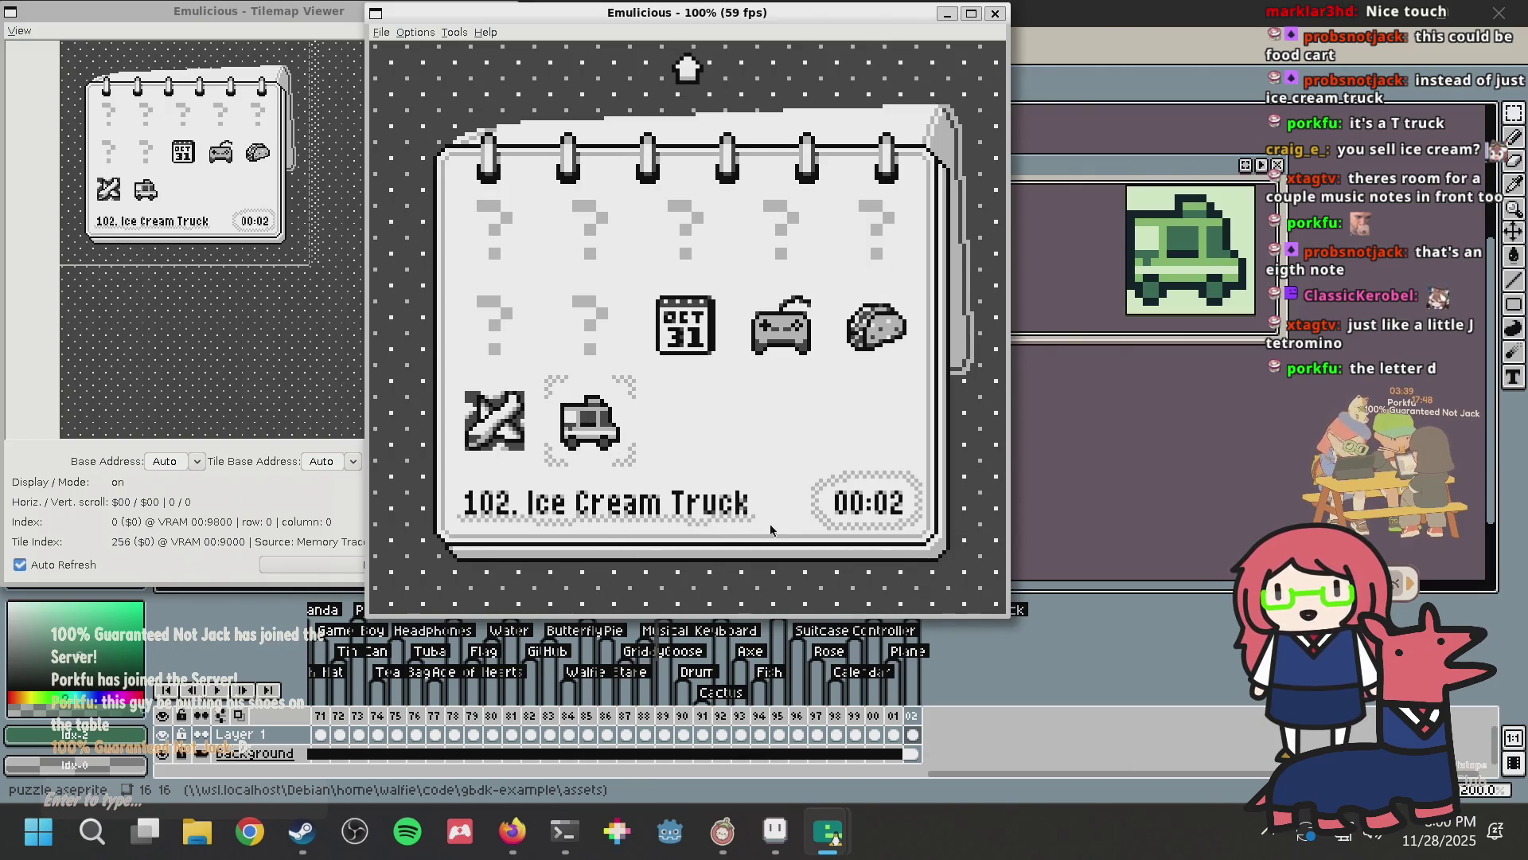
# Step: Move the level-select cursor onto the Ice Cream Truck icon, then return to the terminal
pyautogui.press('Left')
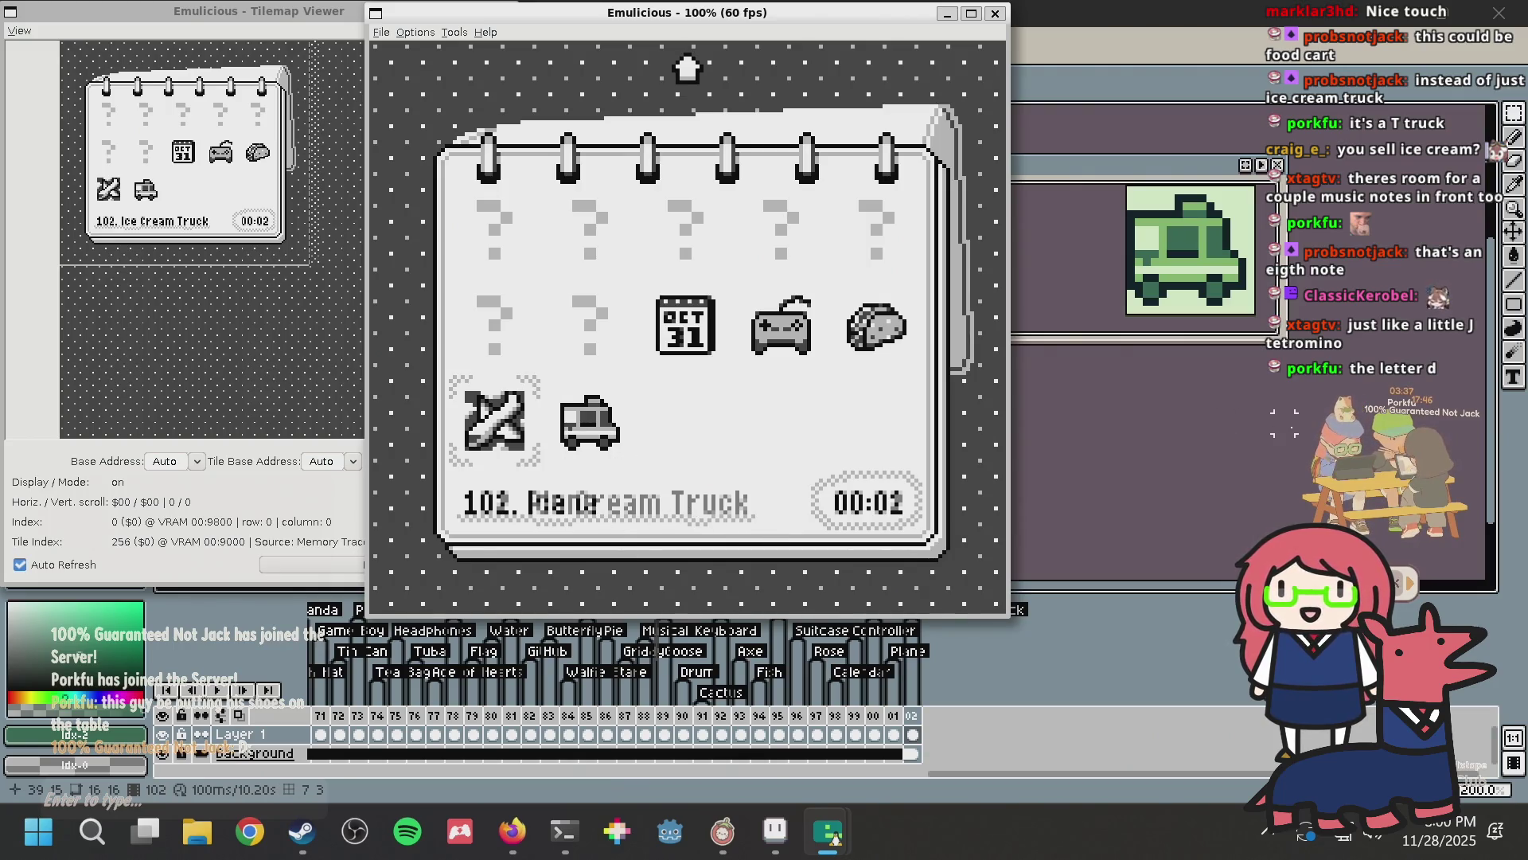
pyautogui.press('Right')
pyautogui.press('Up')
pyautogui.press('Right')
pyautogui.press('Right')
pyautogui.press('Right')
pyautogui.press('Left')
pyautogui.press('Left')
pyautogui.press('Left')
pyautogui.press('Down')
pyautogui.hotkey('alt', 'Tab')
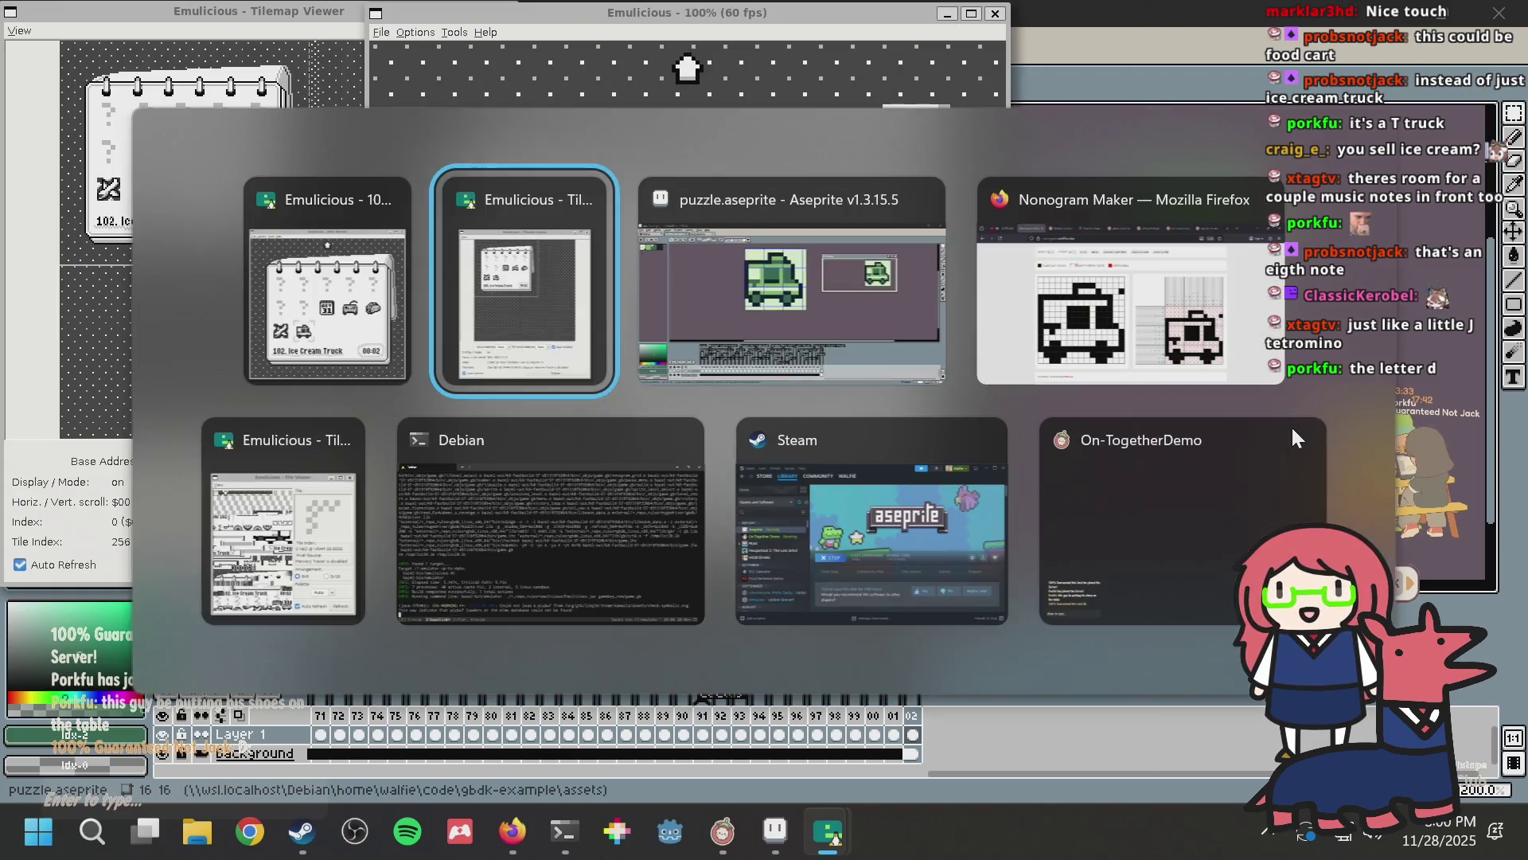
pyautogui.press('Tab')
pyautogui.press('Tab')
pyautogui.press('Tab')
pyautogui.press('Tab')
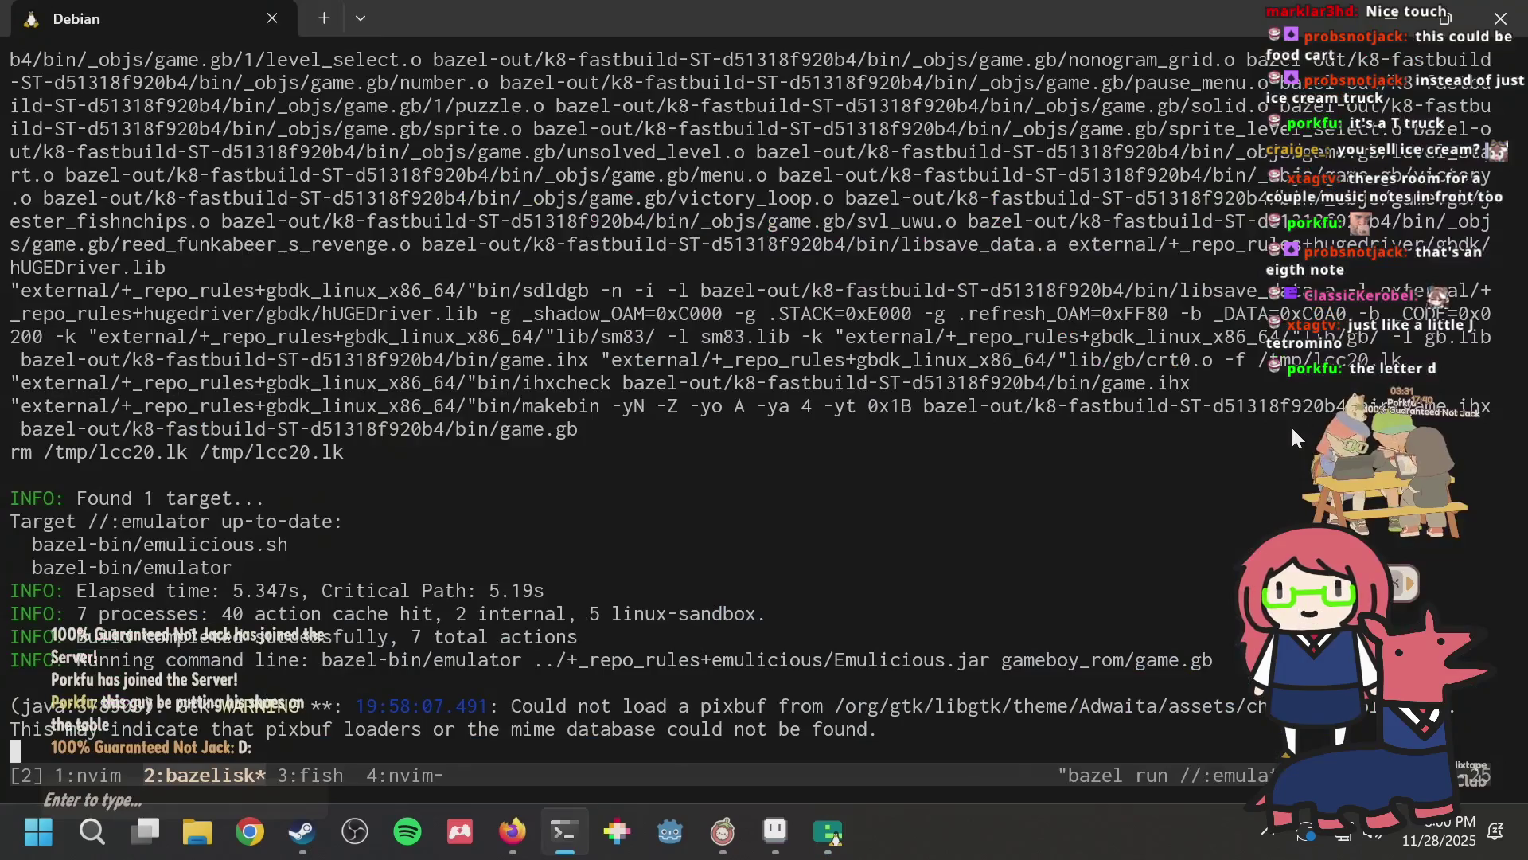
# Step: Correct the puzzle name in the commit message to 'Ice Cream Truck'
pyautogui.hotkey('ctrl', 'b')
pyautogui.write('3')
pyautogui.write(', Ic')
pyautogui.write('e cream Truck')
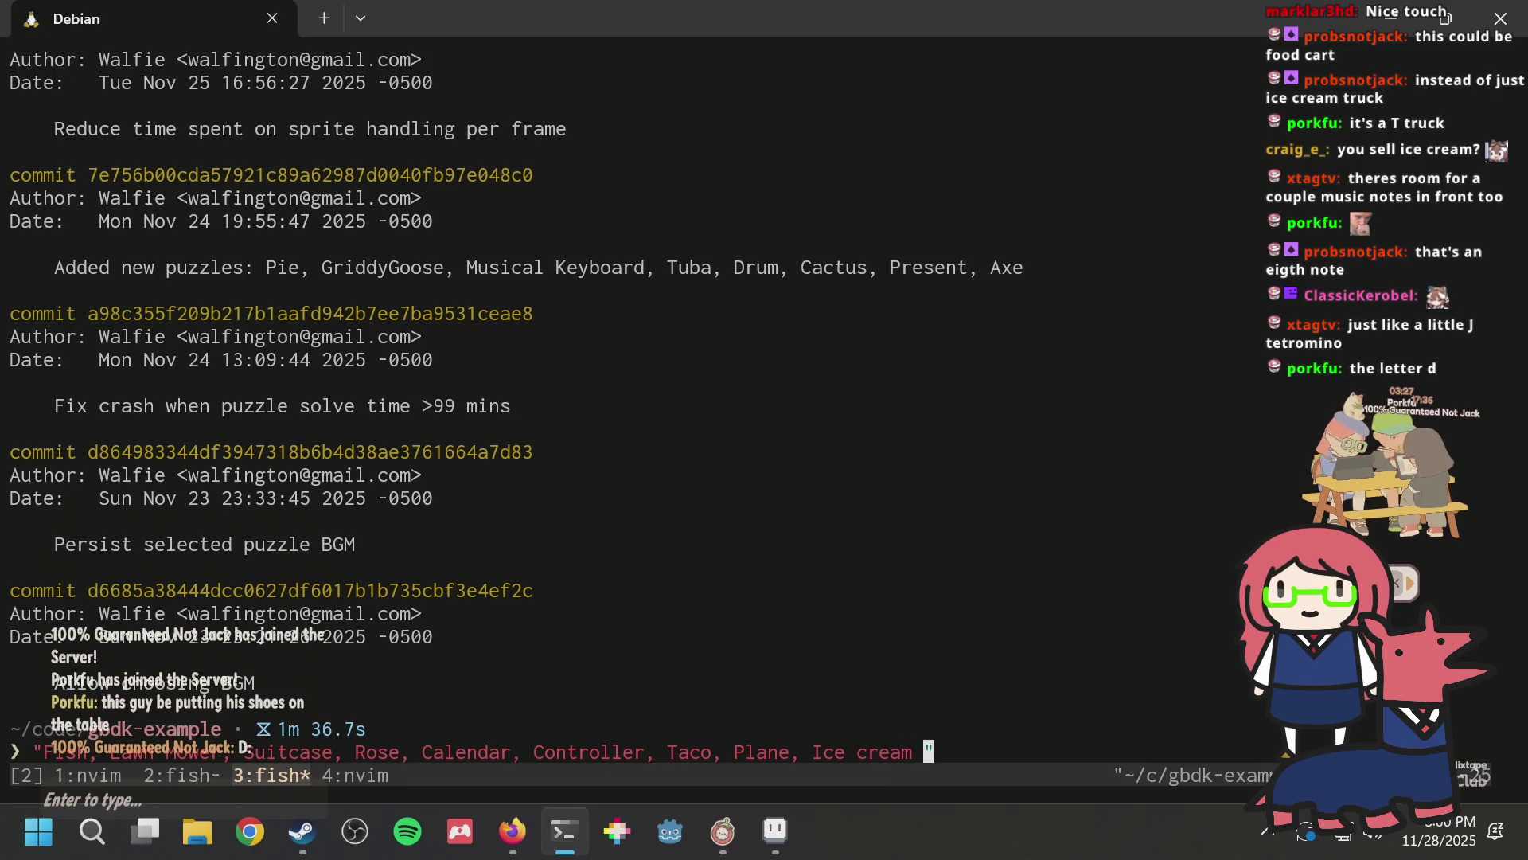
pyautogui.press('h')
pyautogui.press('h')
pyautogui.press('h')
pyautogui.press('~')
# Step: Commit all changes with git commit -am 'Add puzzles: …' and check git log
pyautogui.write('I')
pyautogui.write('gi')
pyautogui.write('t commit -am')
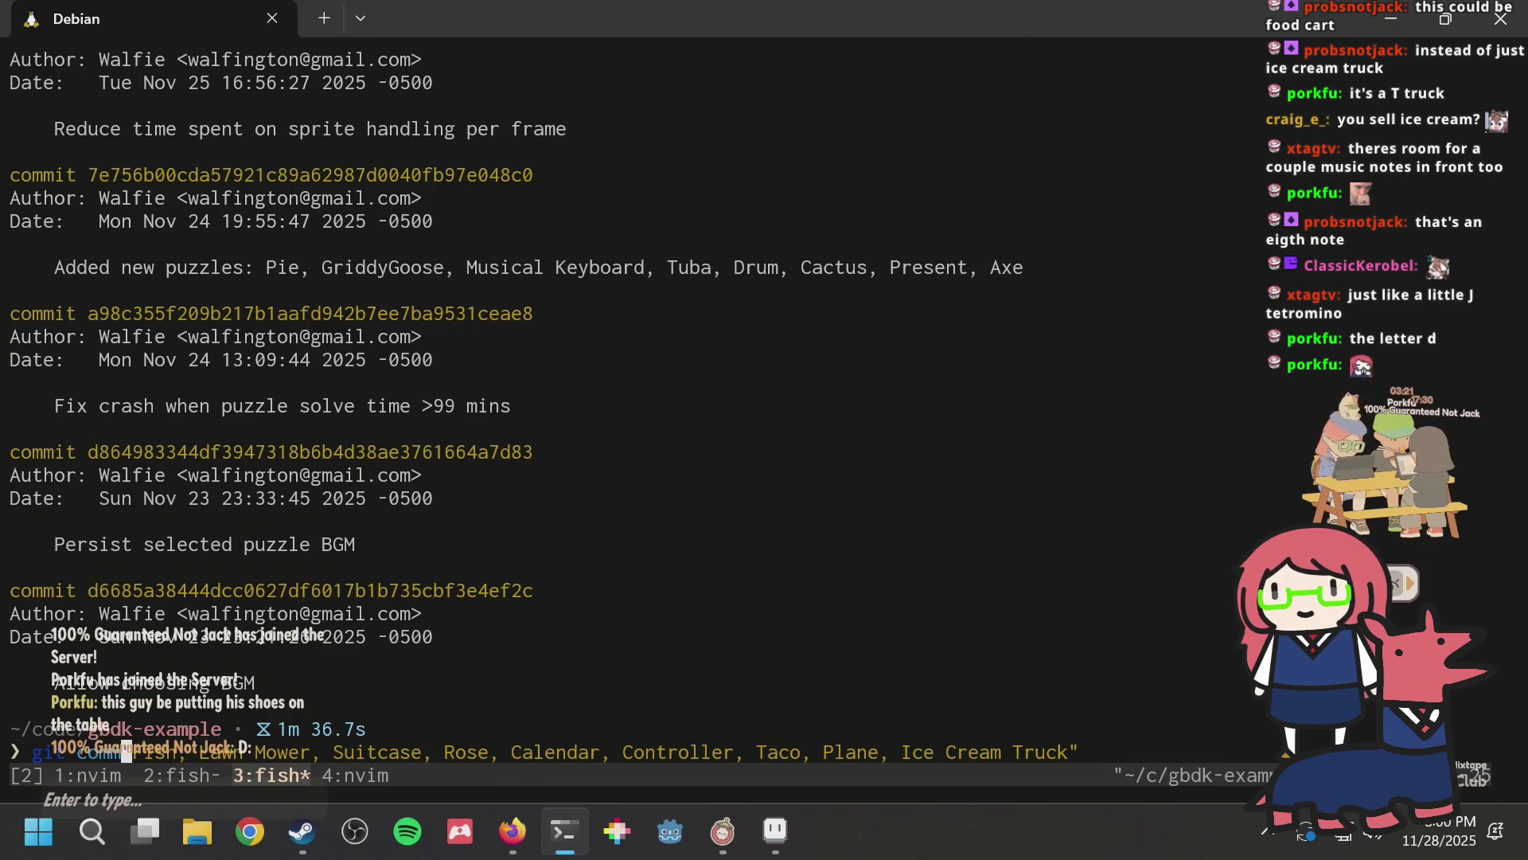
pyautogui.write('Add puzzles')
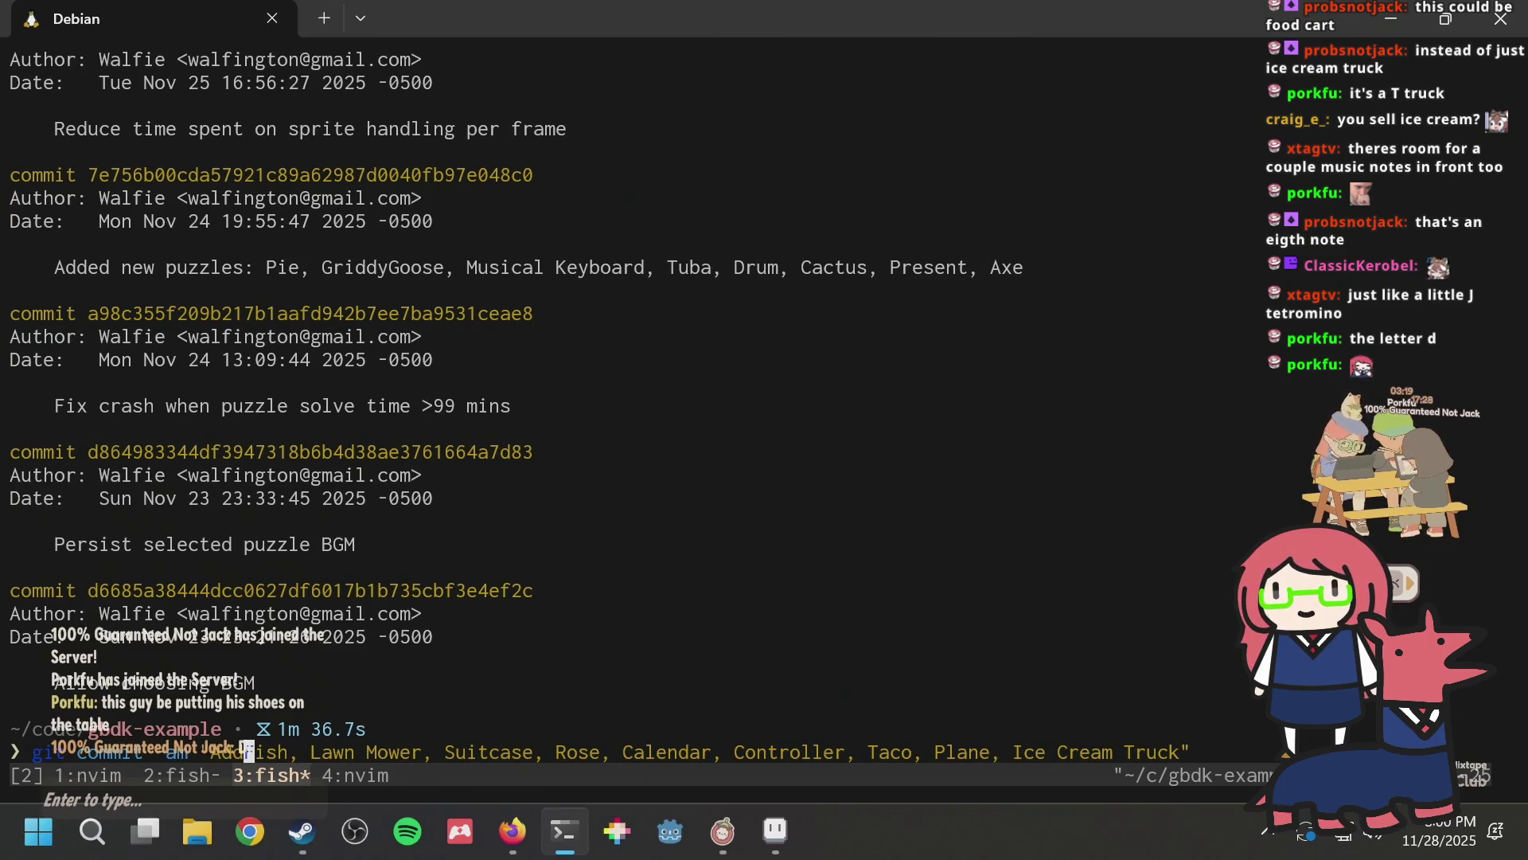
pyautogui.write(':')
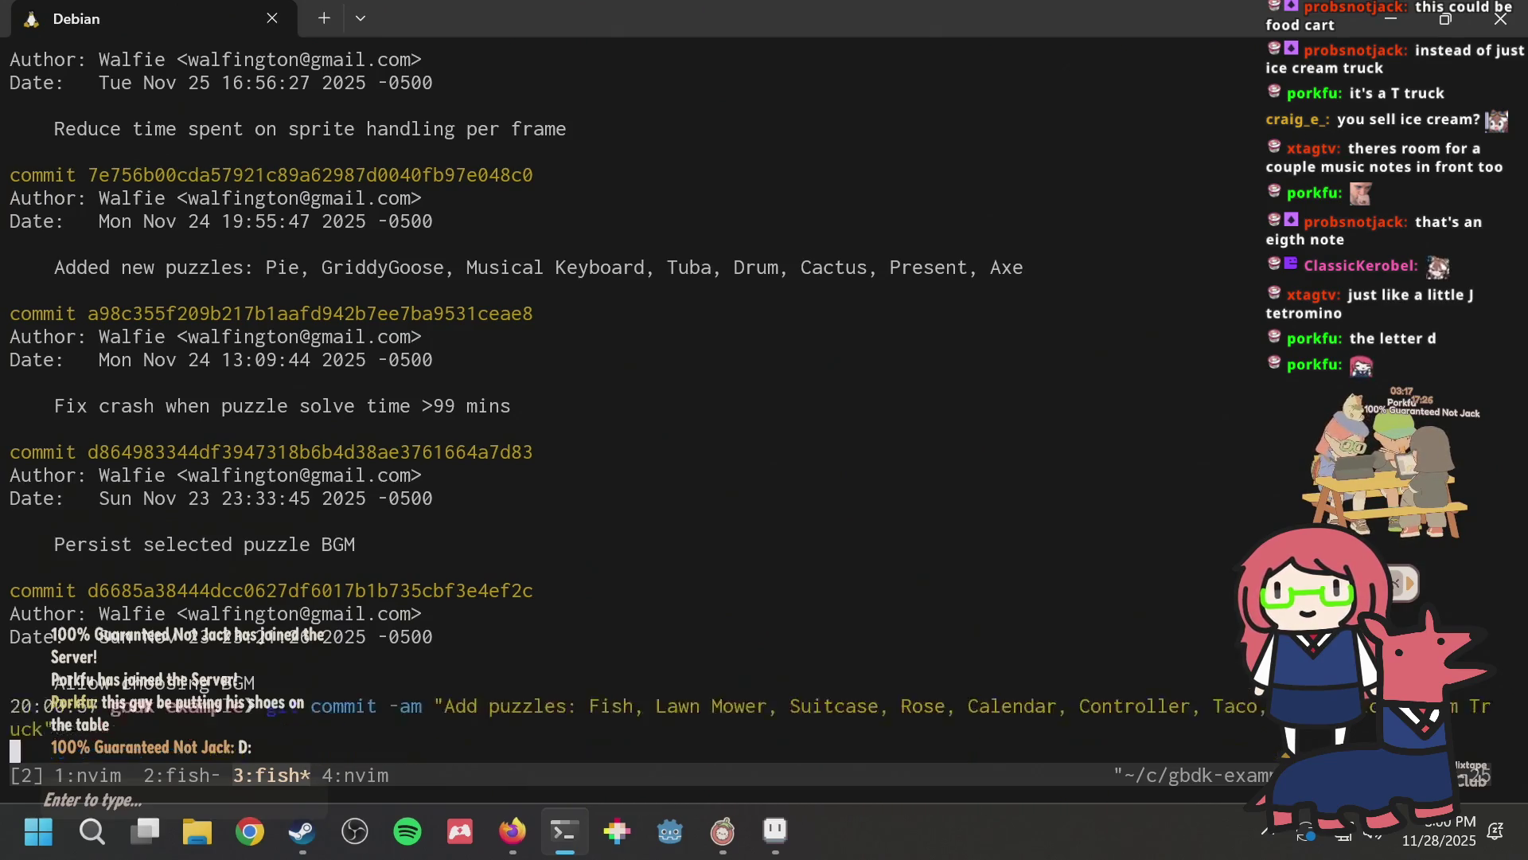
pyautogui.press('Return')
pyautogui.write('git log')
pyautogui.press('Return')
# Step: Push the commit to origin and close the terminal
pyautogui.write('git pu')
pyautogui.press('Right')
pyautogui.press('Return')
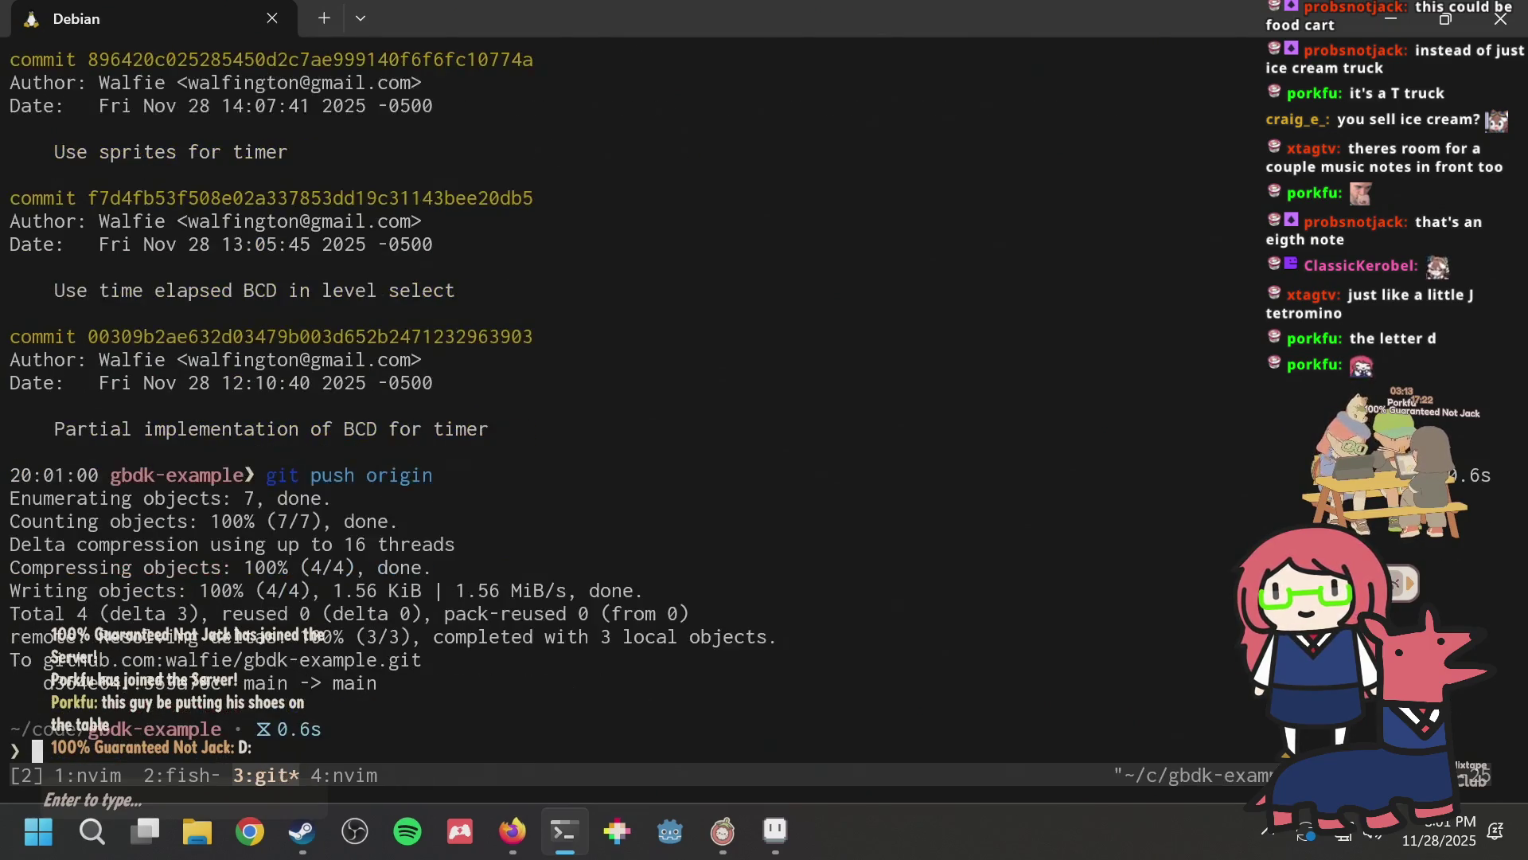
pyautogui.write('gi')
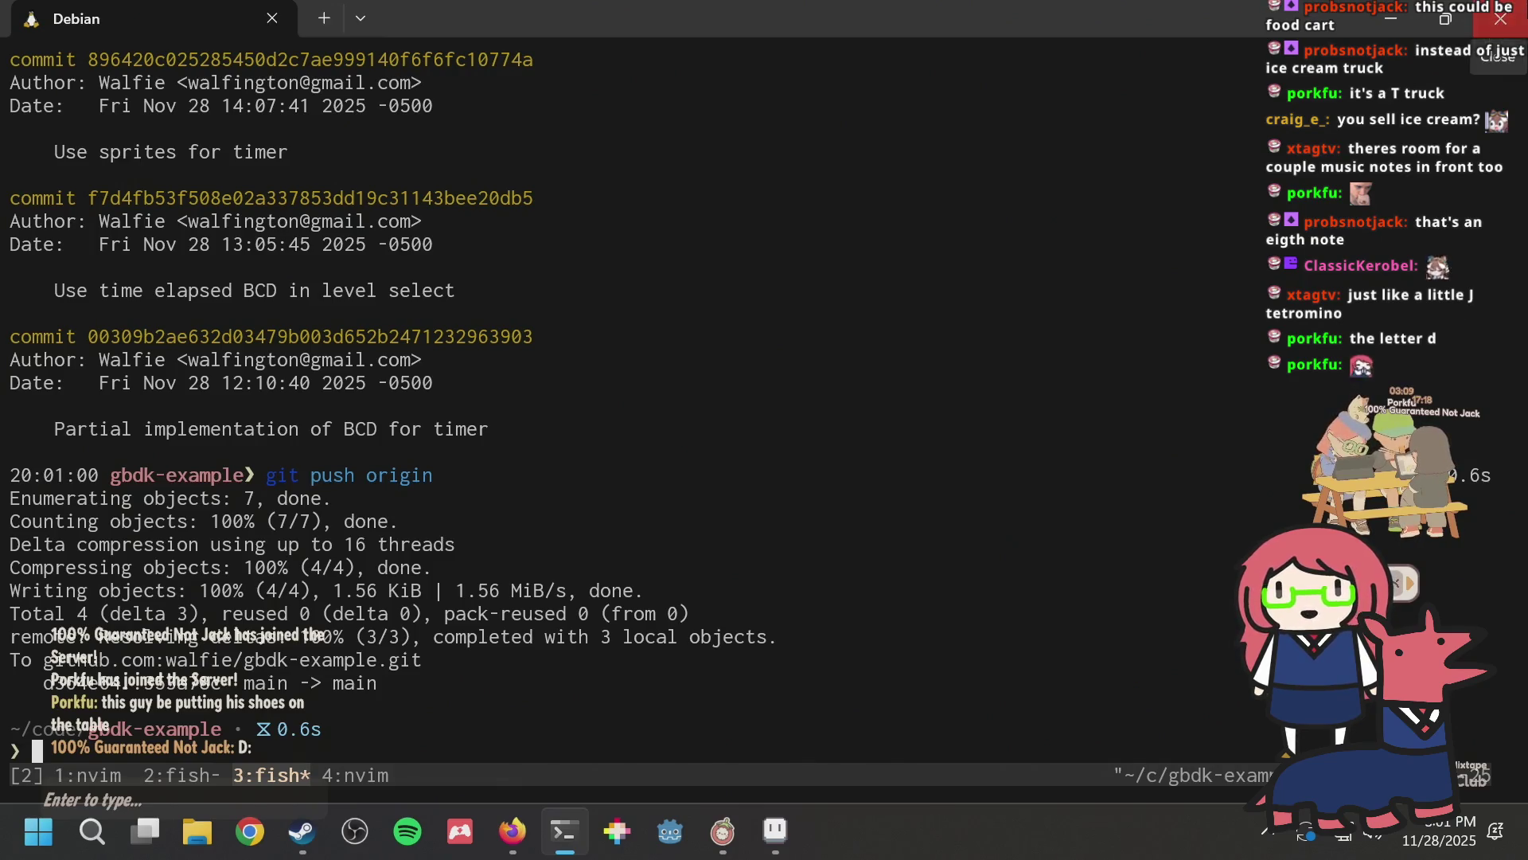
pyautogui.click(1522, 12)
# Step: Close Aseprite, the nonogram browser window and Steam
pyautogui.click(1500, 11)
pyautogui.click(1507, 12)
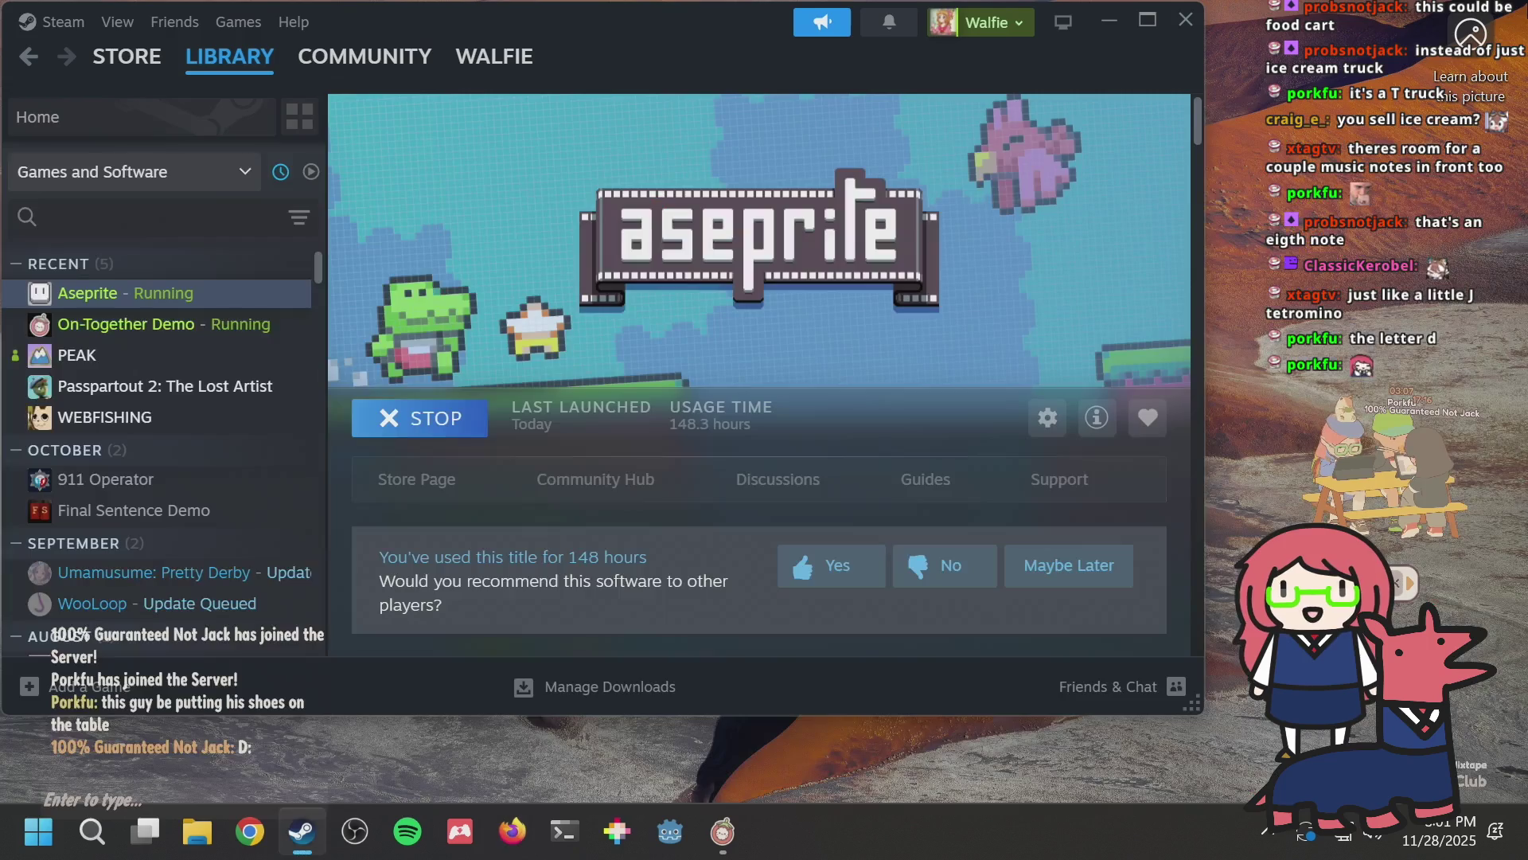
pyautogui.click(1194, 24)
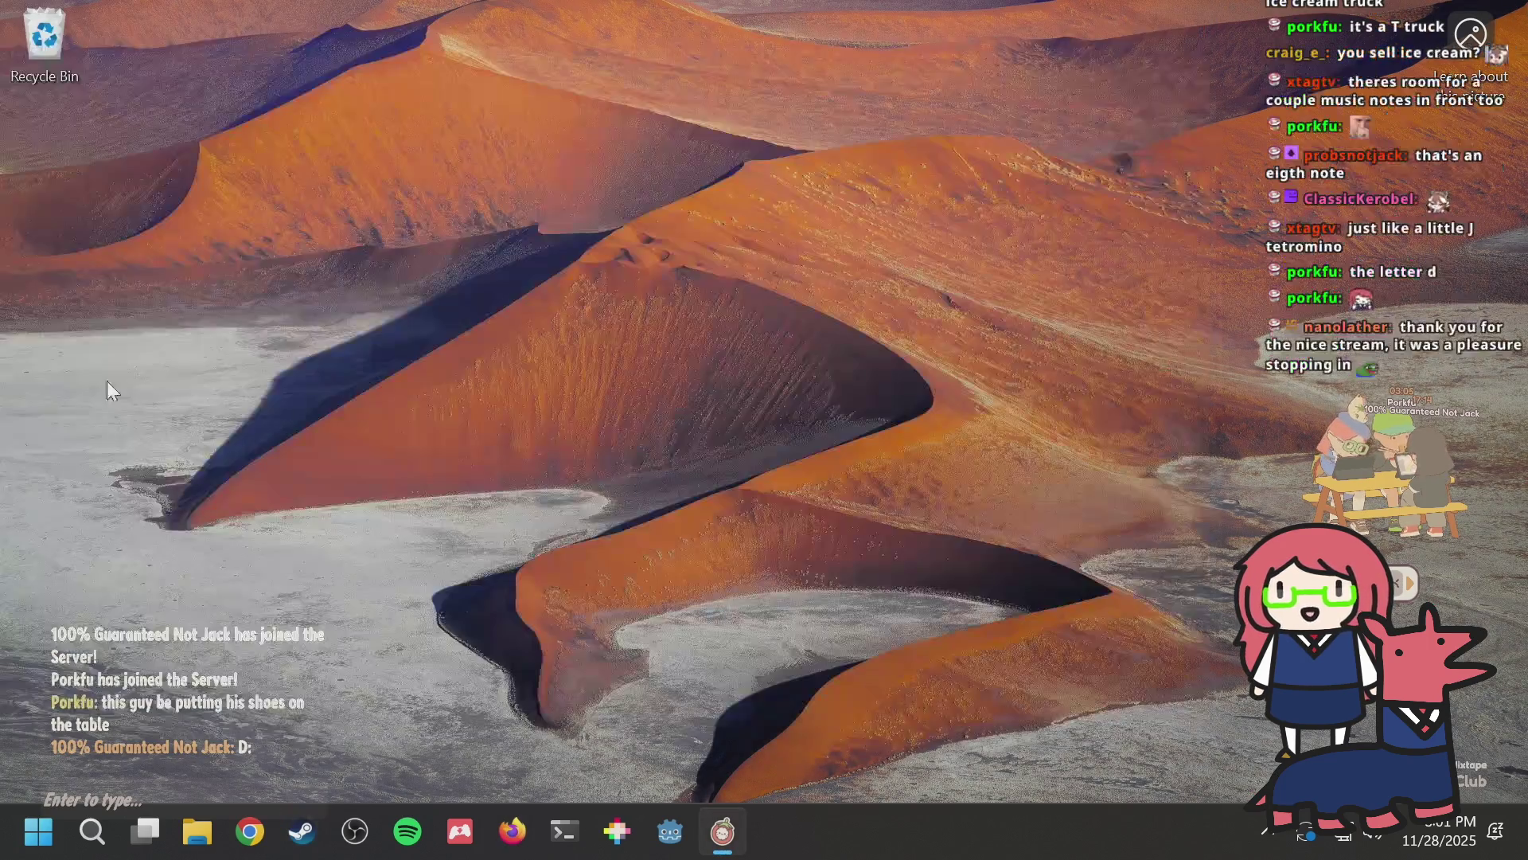
pyautogui.click(819, 327)
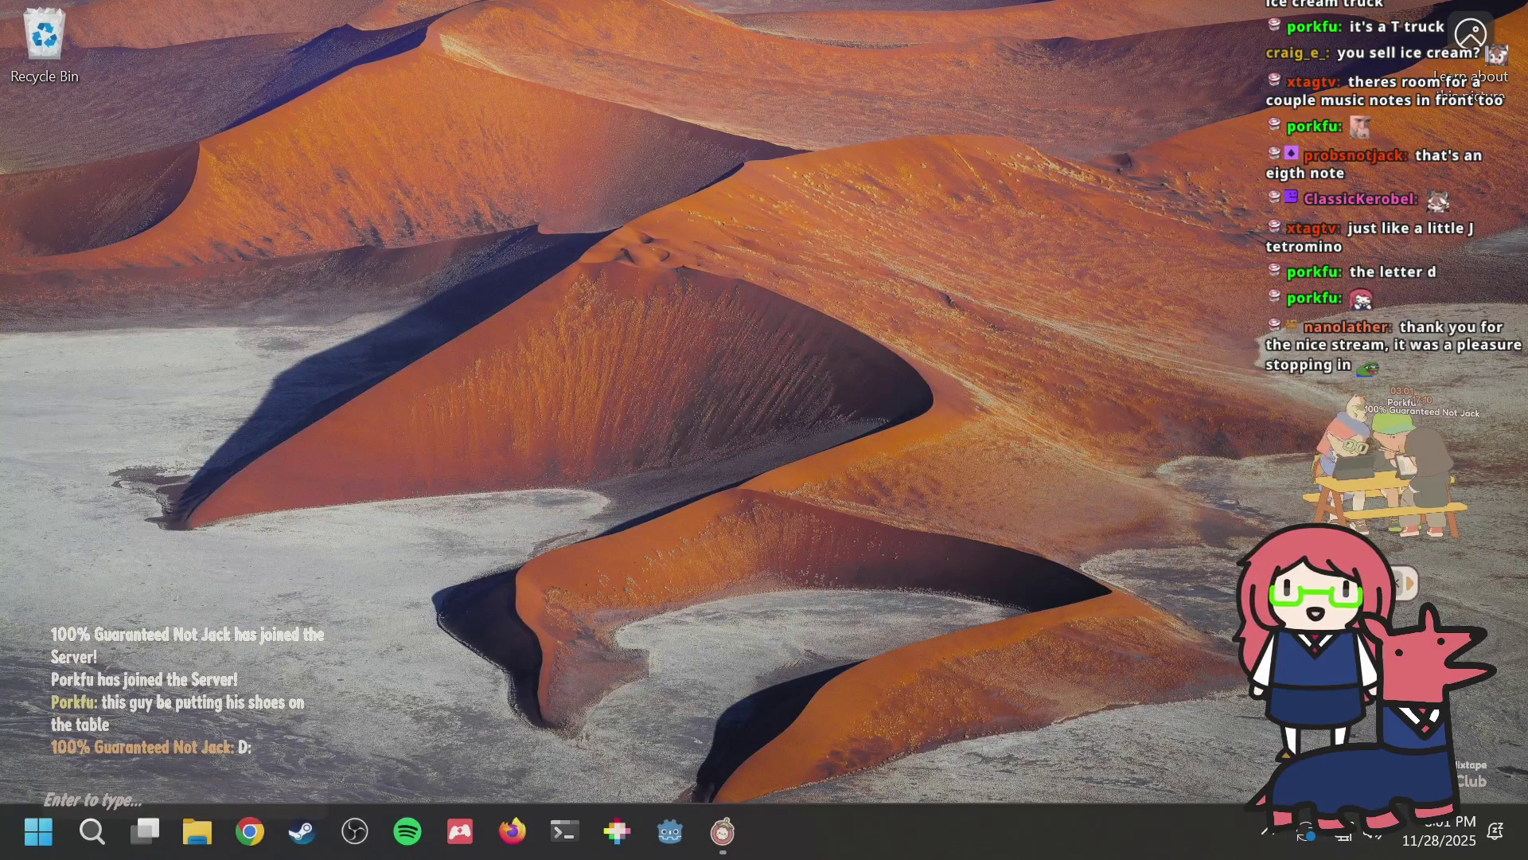
# Step: Expand the On-Together scene, return to the main menu and quit the game
pyautogui.moveTo(1399, 499); pyautogui.dragTo(826, 385)
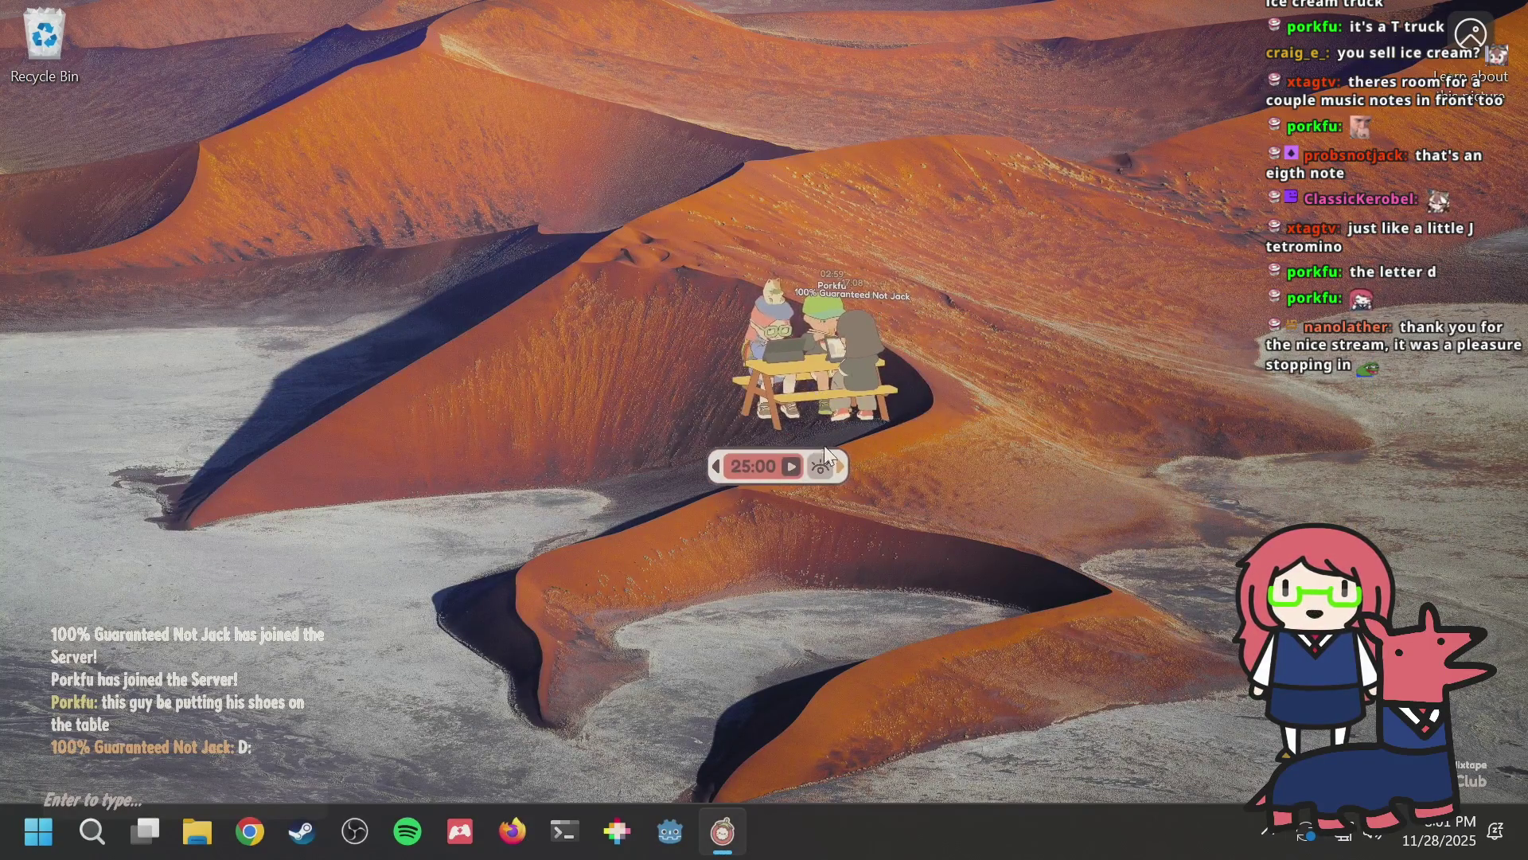
pyautogui.click(784, 467)
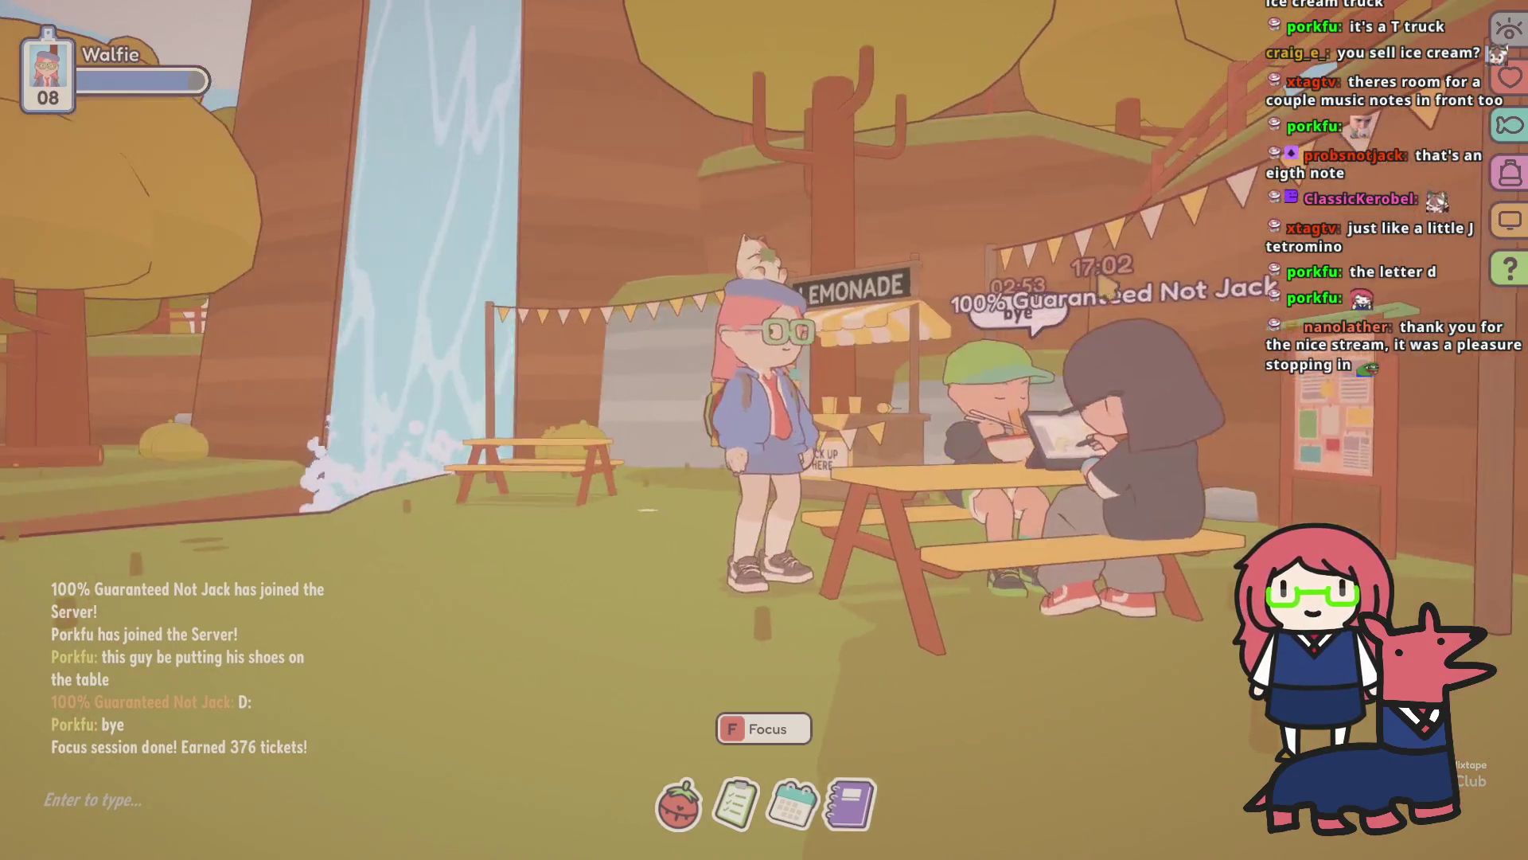
pyautogui.press('Escape')
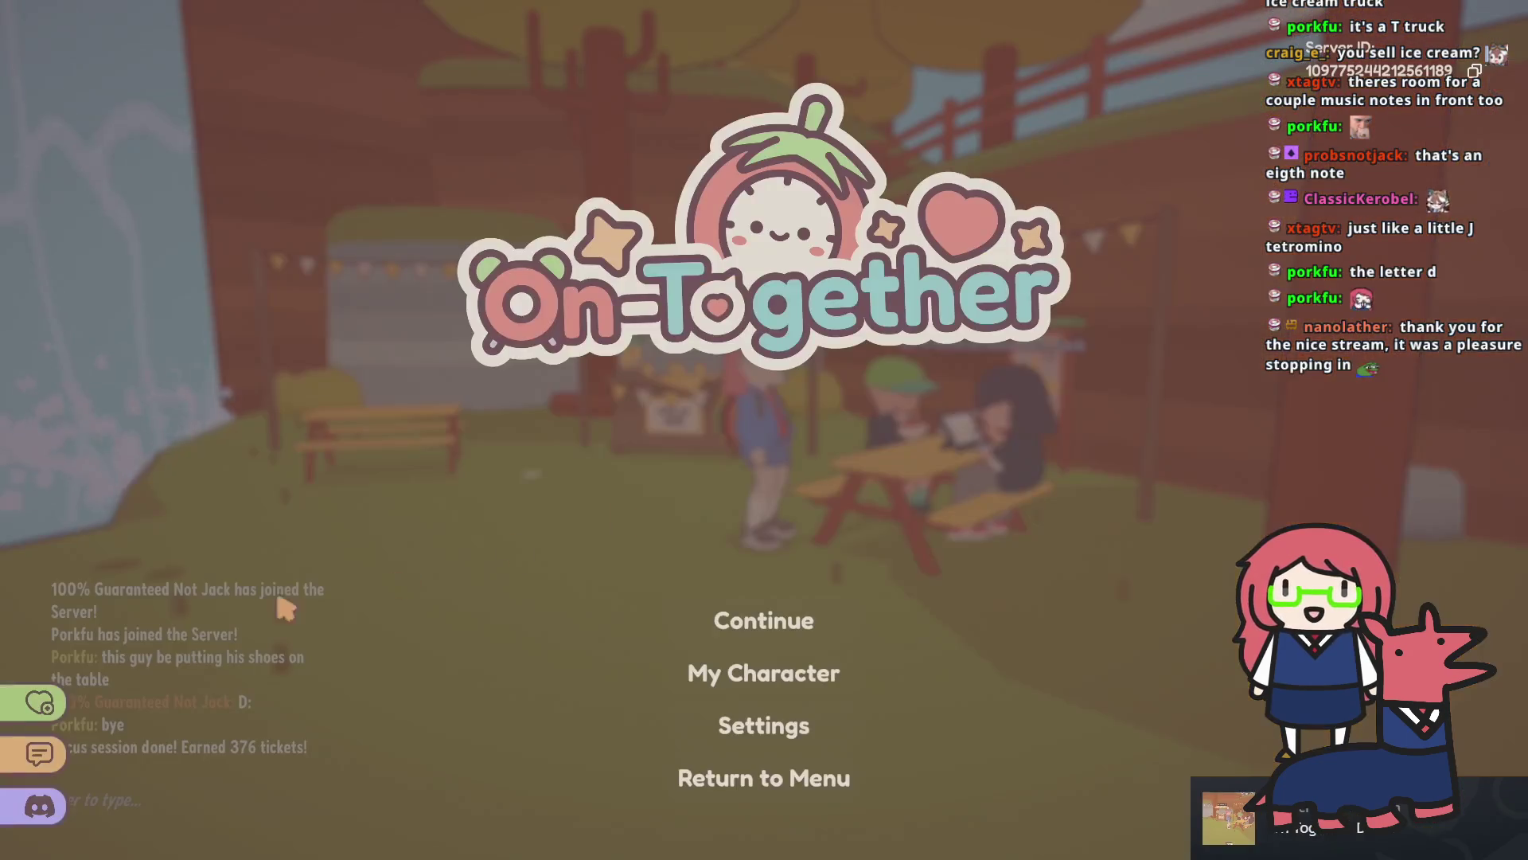
pyautogui.click(768, 791)
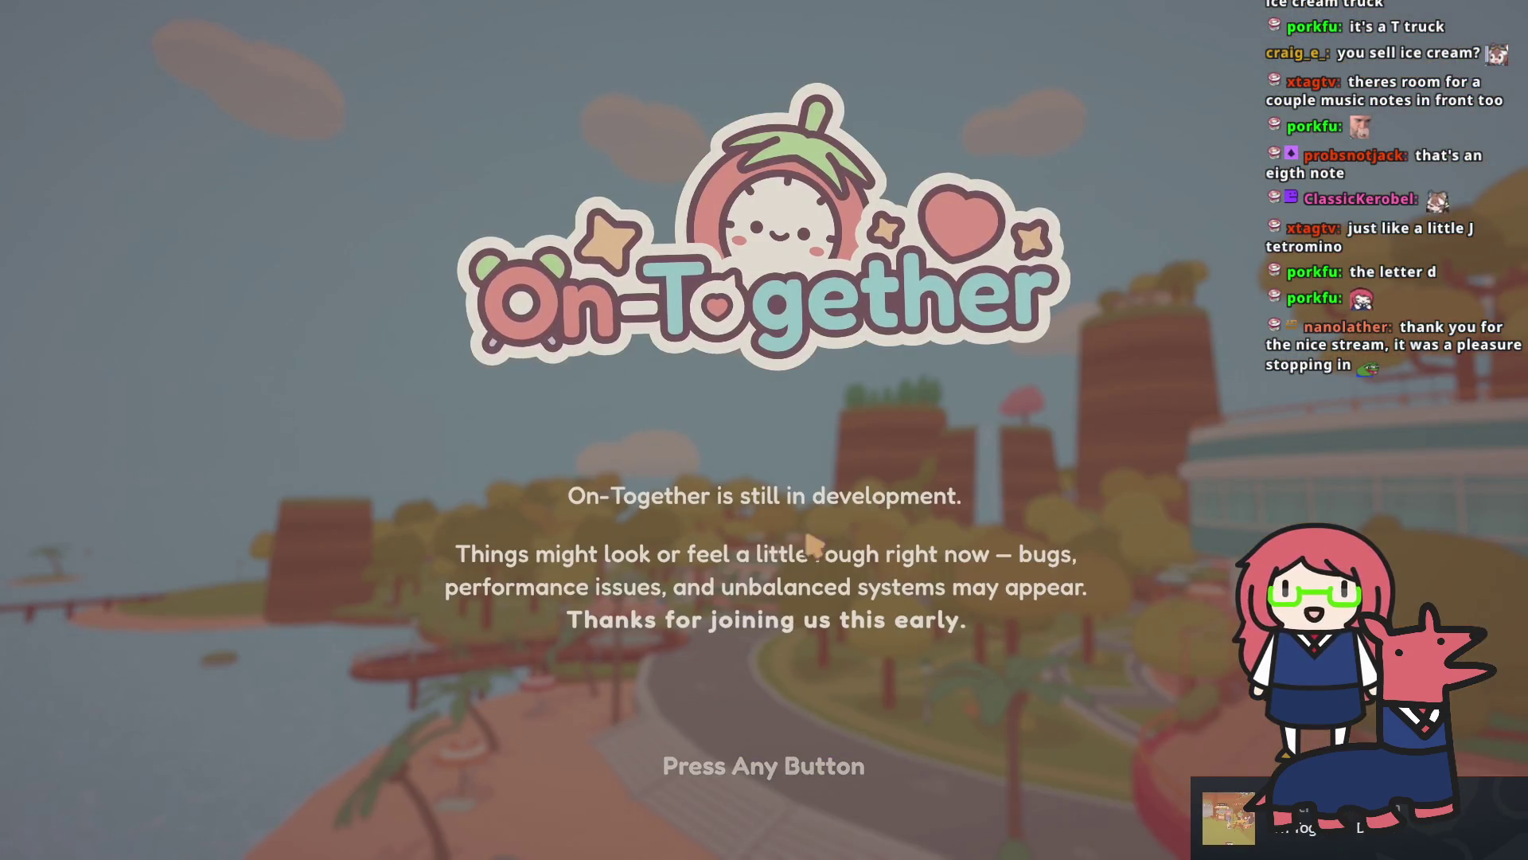
pyautogui.click(793, 714)
pyautogui.click(796, 808)
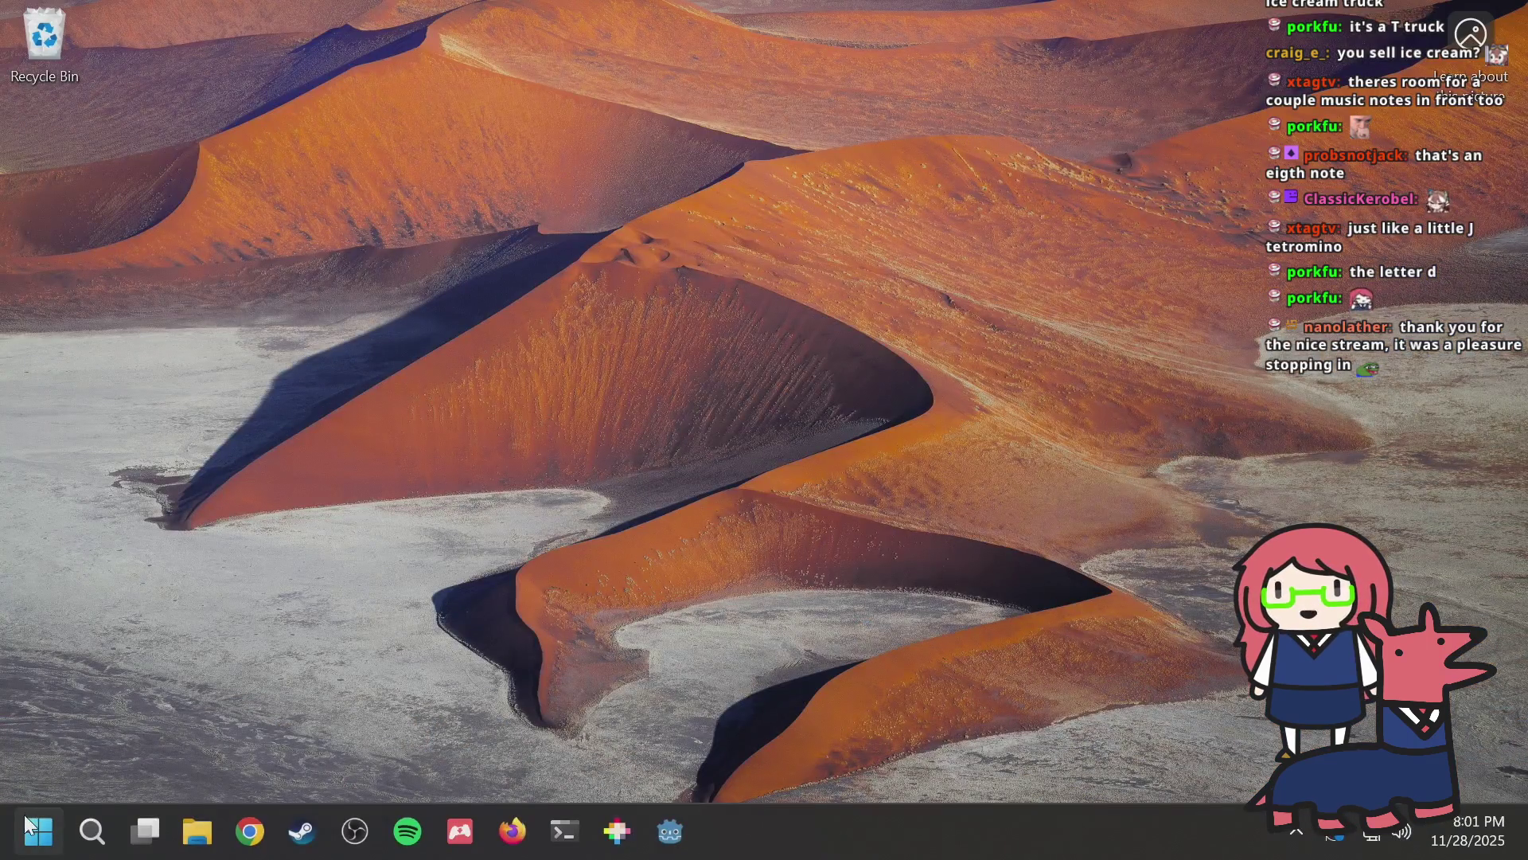
pyautogui.click(39, 831)
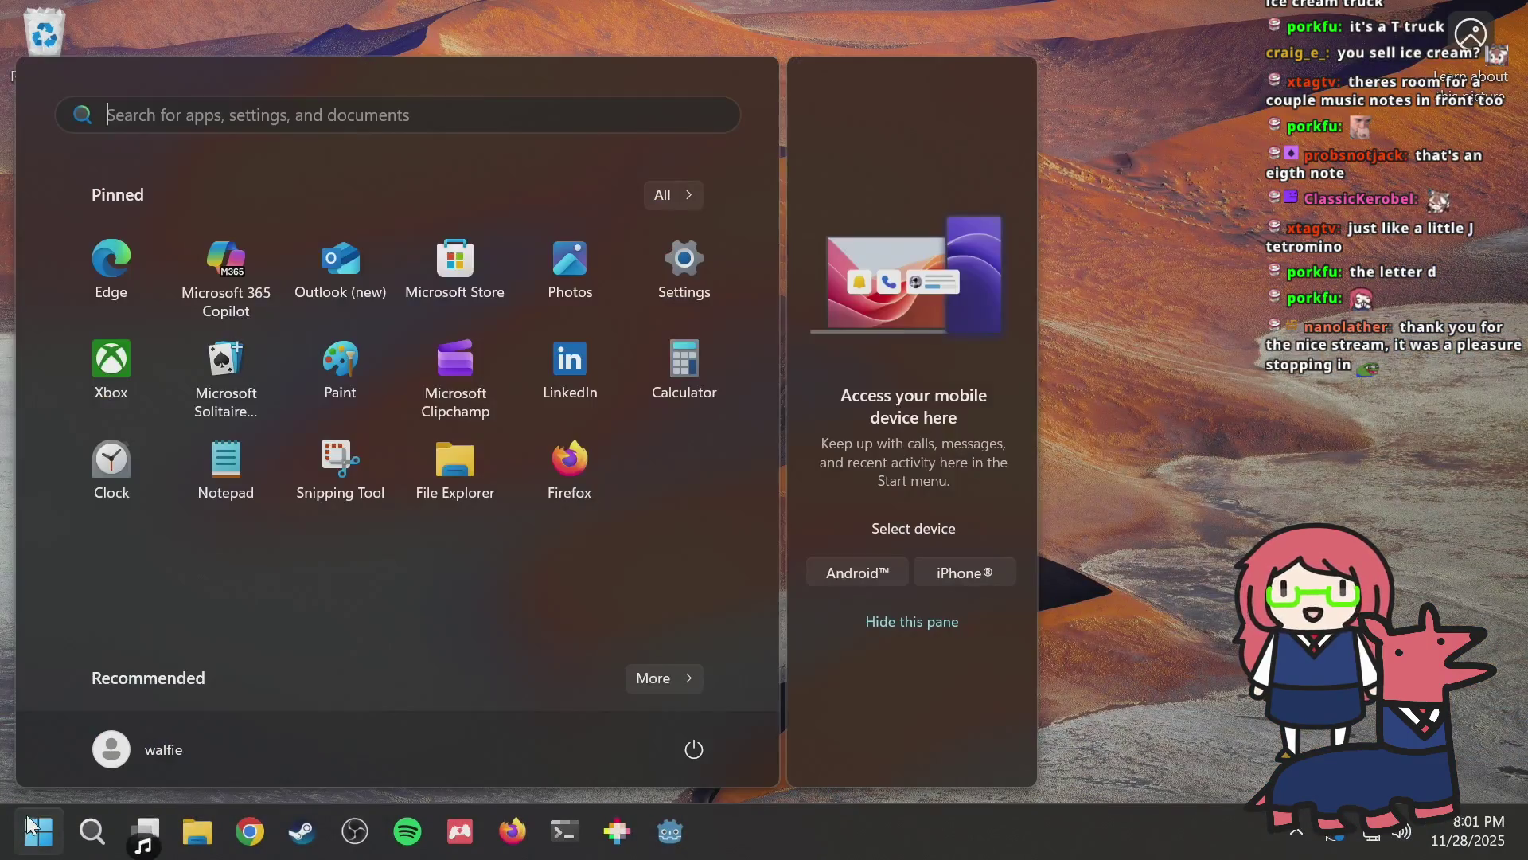
# Step: Choose Shut down from the Start menu's power options
pyautogui.click(696, 748)
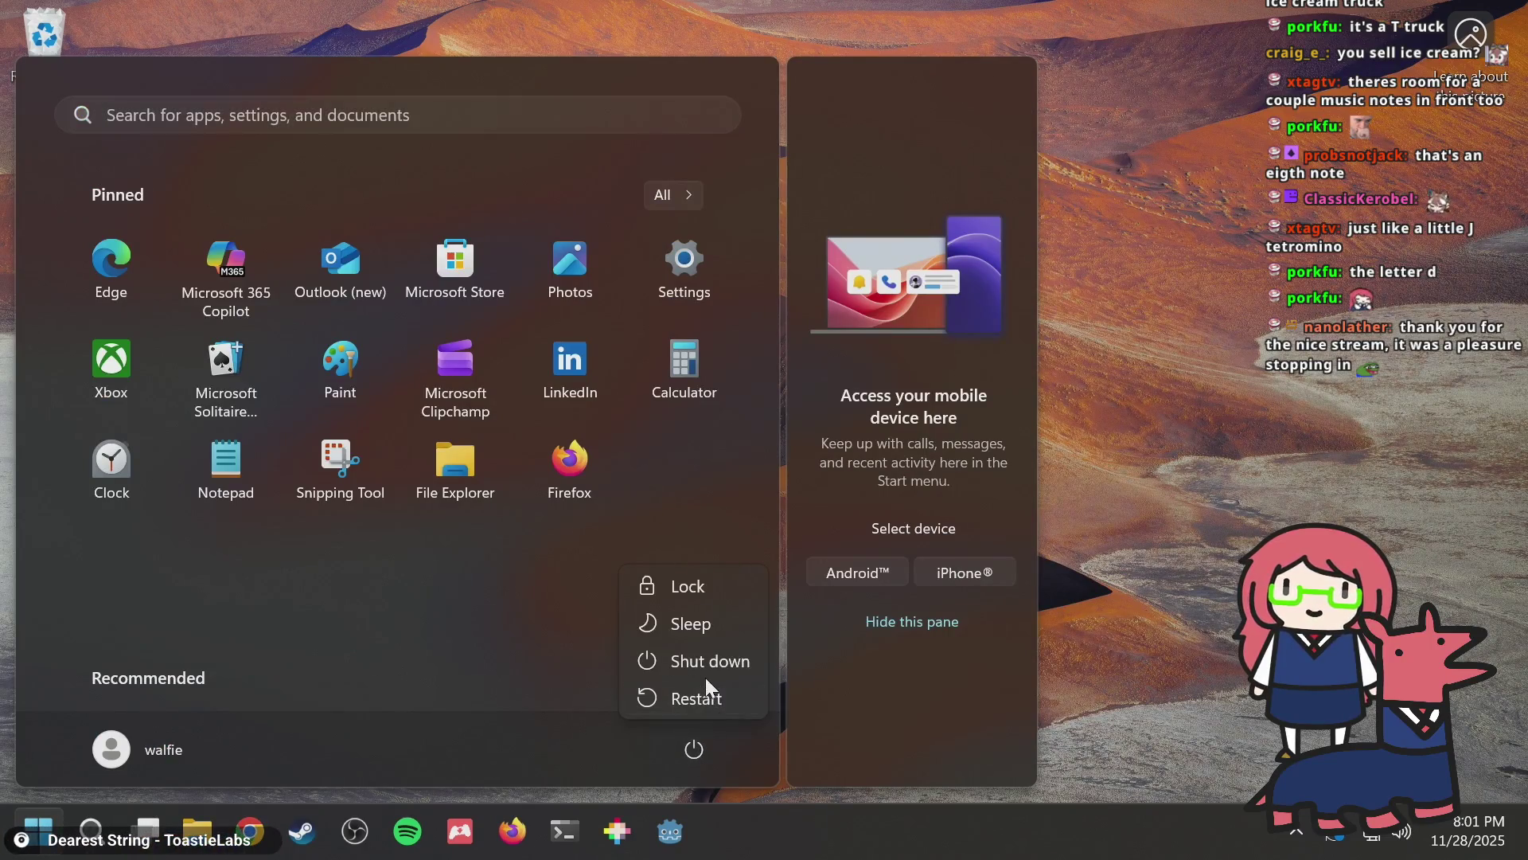
pyautogui.click(710, 662)
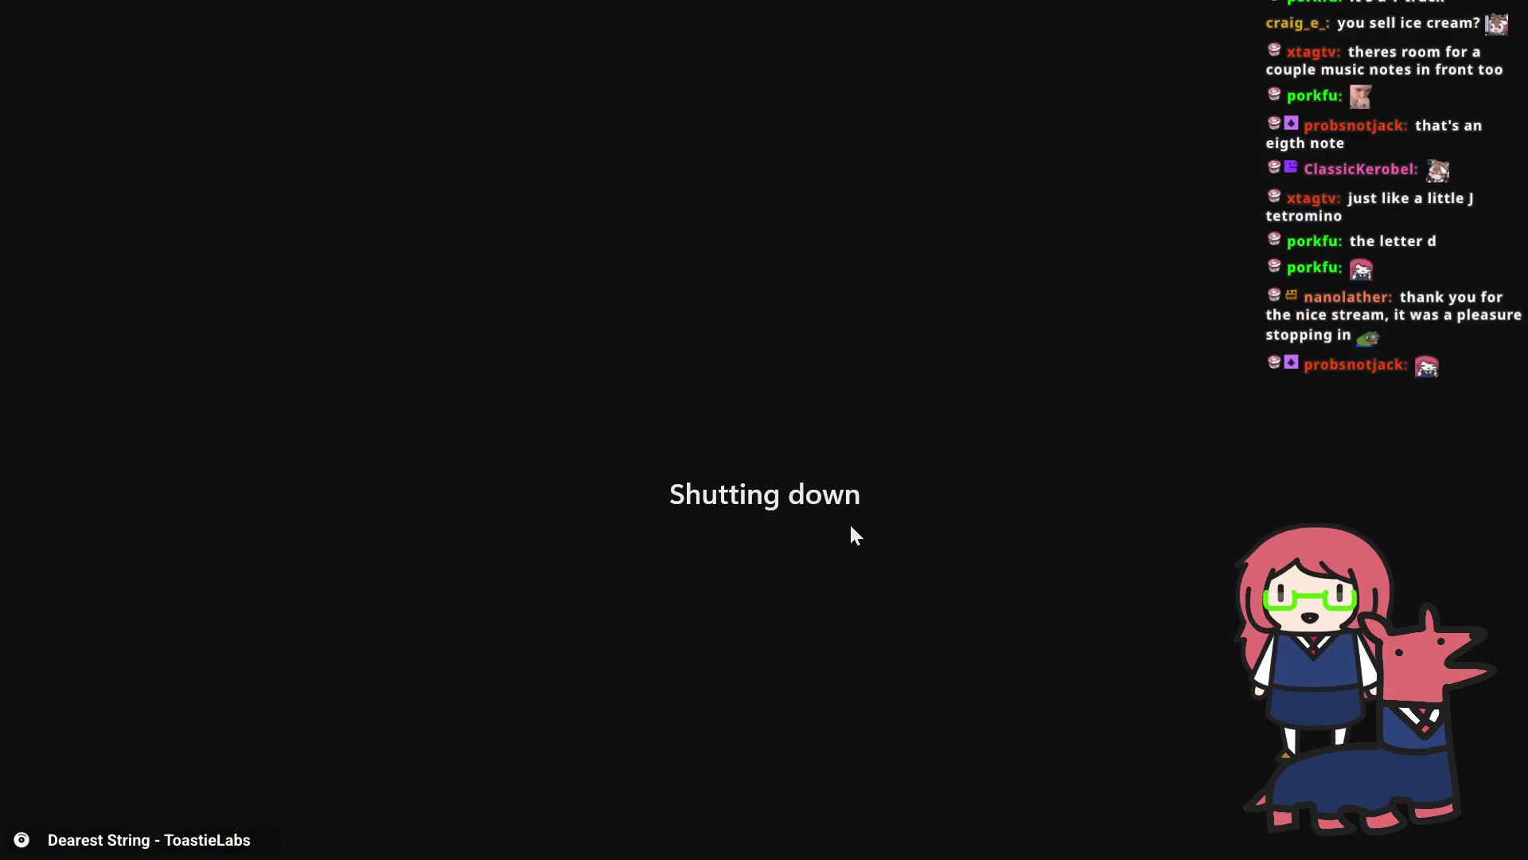